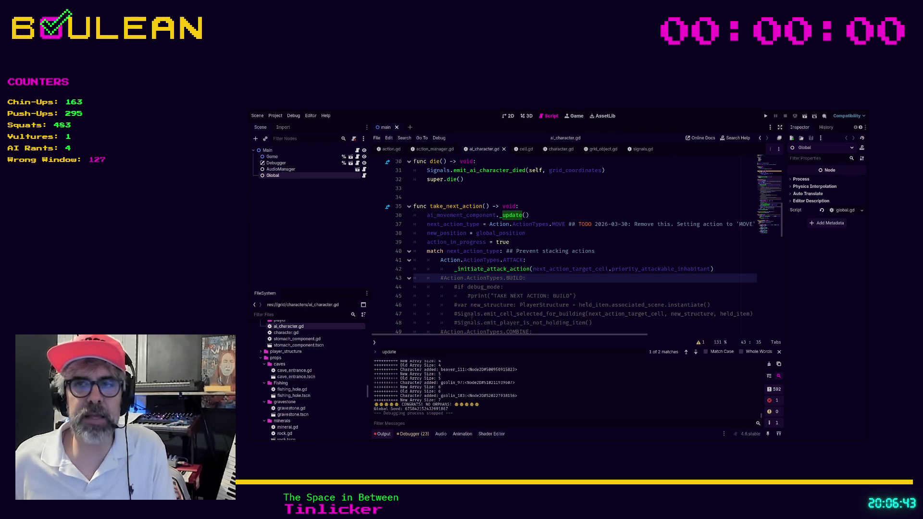
Step: Comment out the BUILD case lines in take_next_action, leaving the caret at the end of line 44
click(448, 315)
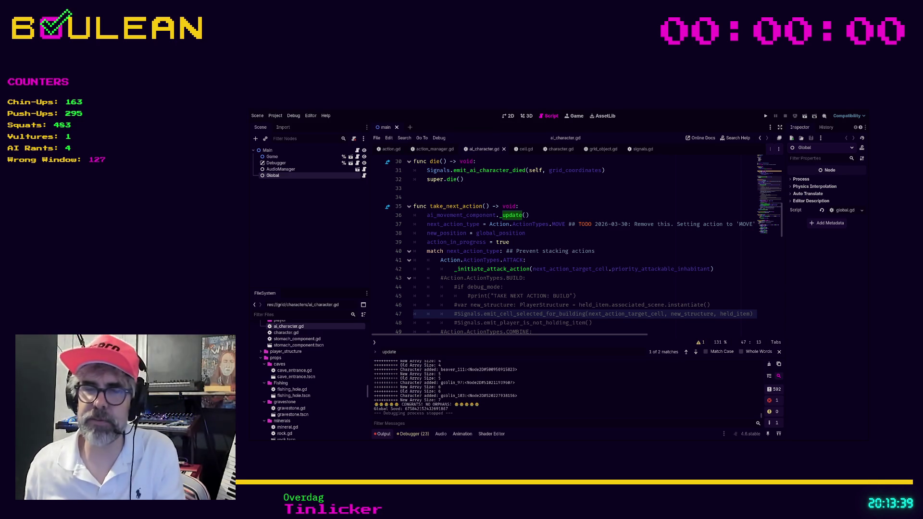
click(566, 287)
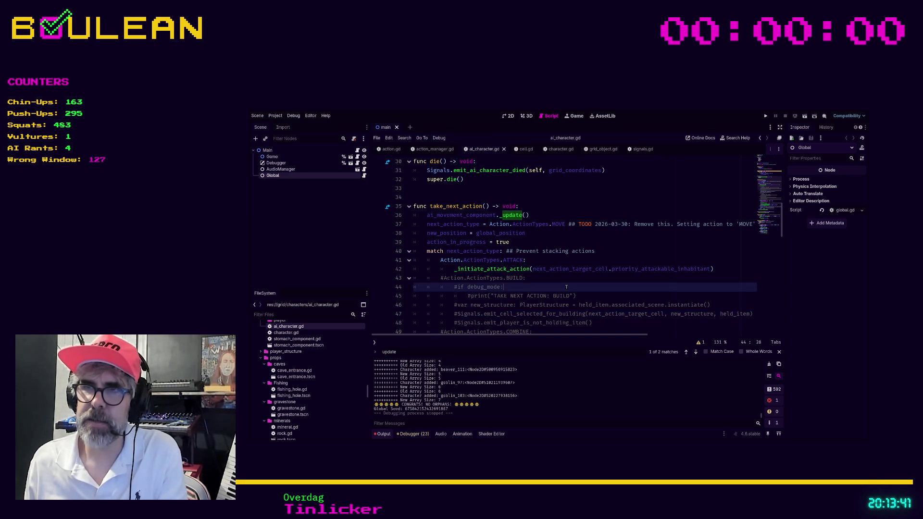
key(F5)
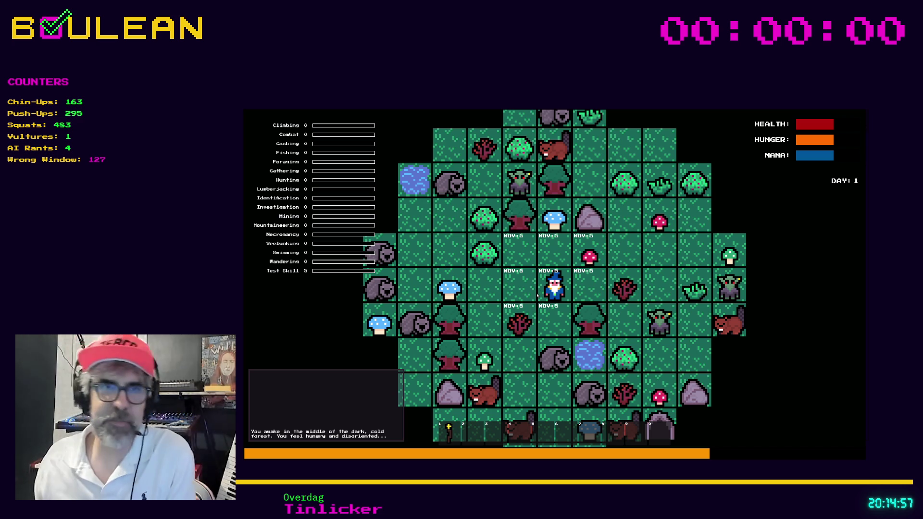
Step: Stop the running game and search ai_character.gd for _update
key(Escape)
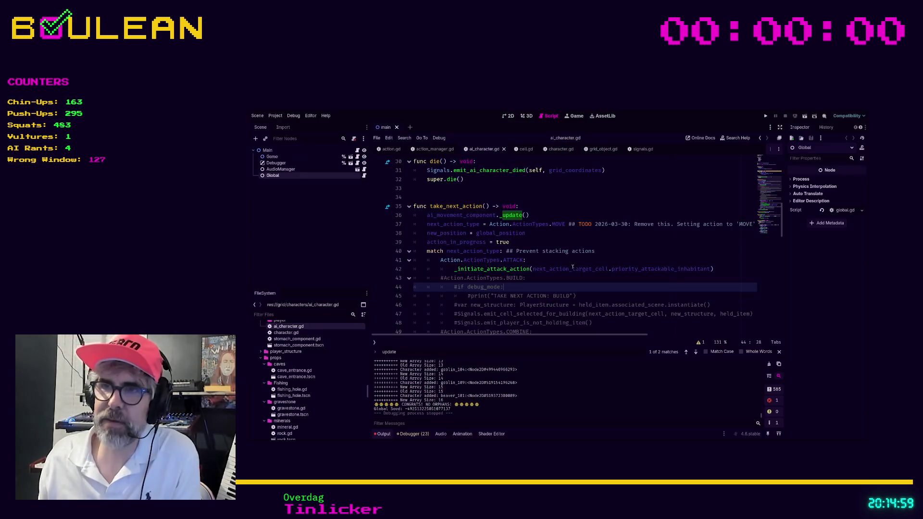
scroll(553, 288, down, 1)
scroll(586, 298, up, 1)
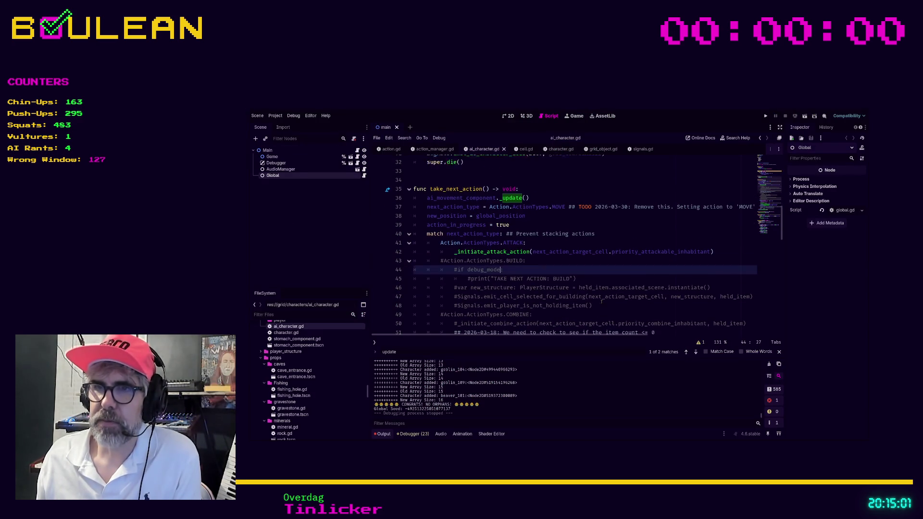
click(601, 269)
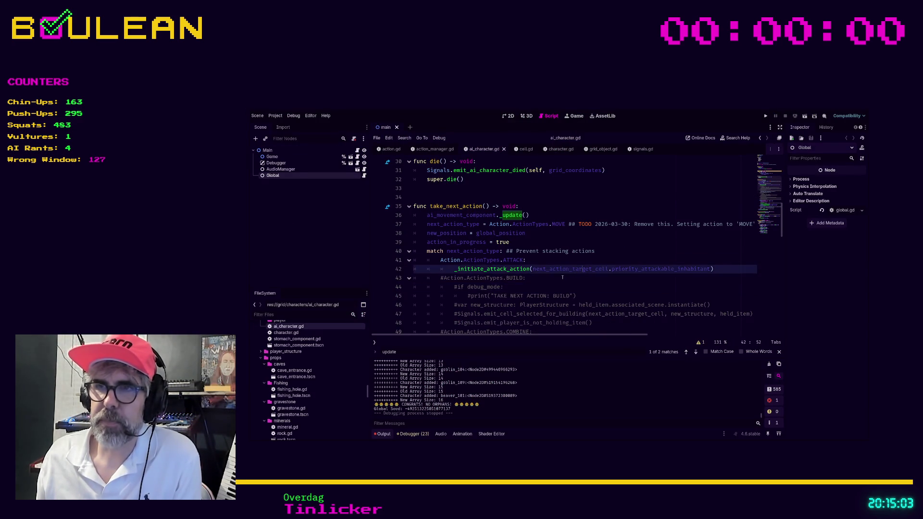
click(601, 278)
scroll(477, 251, up, 1)
click(463, 225)
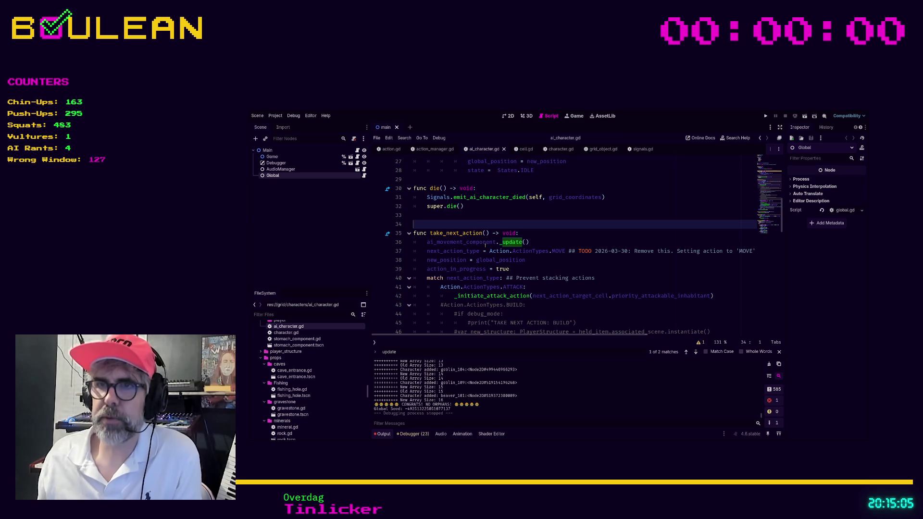
double_click(484, 243)
key(ctrl+f)
text(_update)
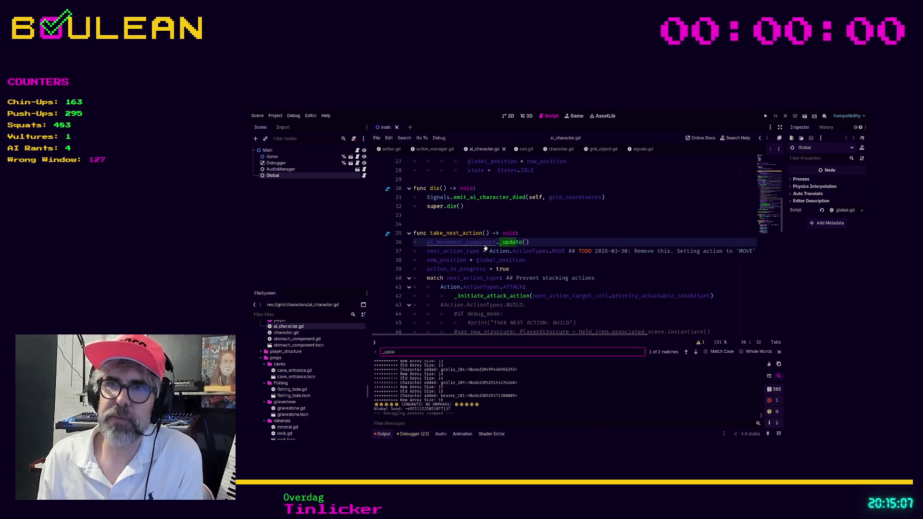
Step: Fold the take_next_action and _initiate_move_action functions at lines 35 and 79
click(409, 234)
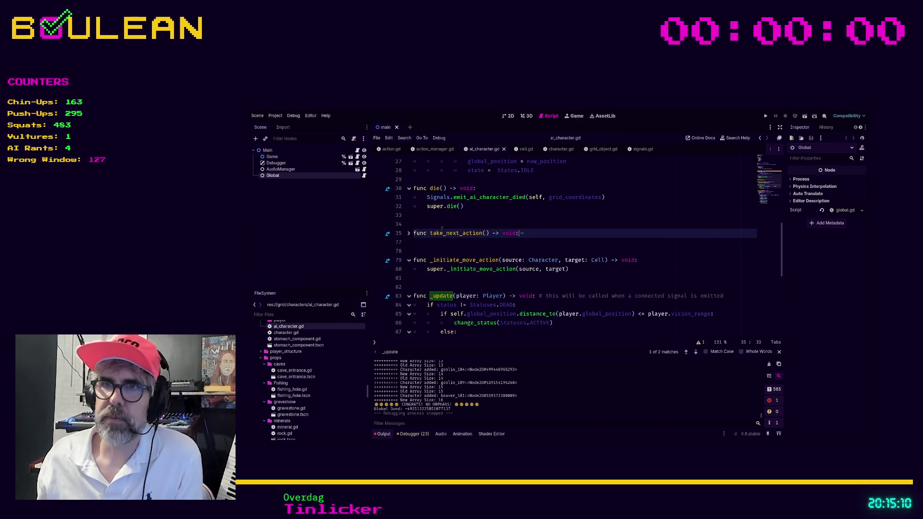
click(409, 261)
click(545, 278)
scroll(545, 269, down, 2)
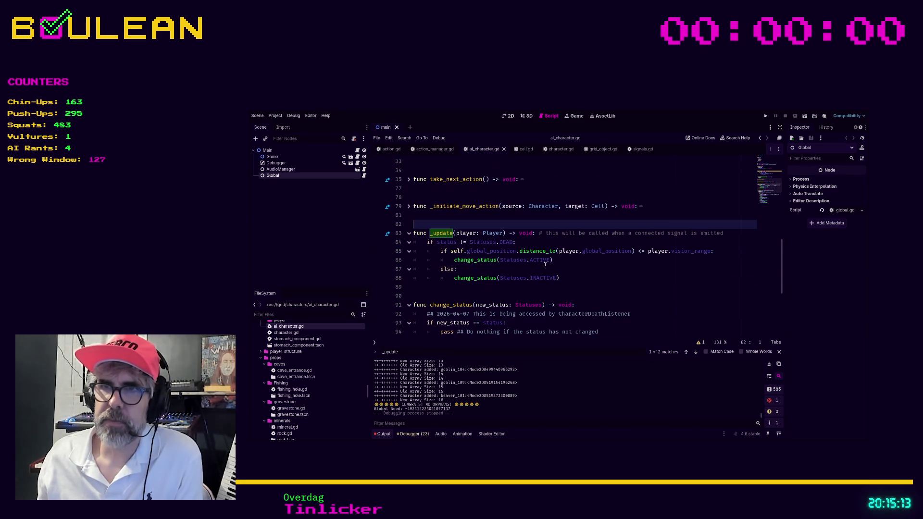
Step: Review the _update function body and the _ready function
click(417, 243)
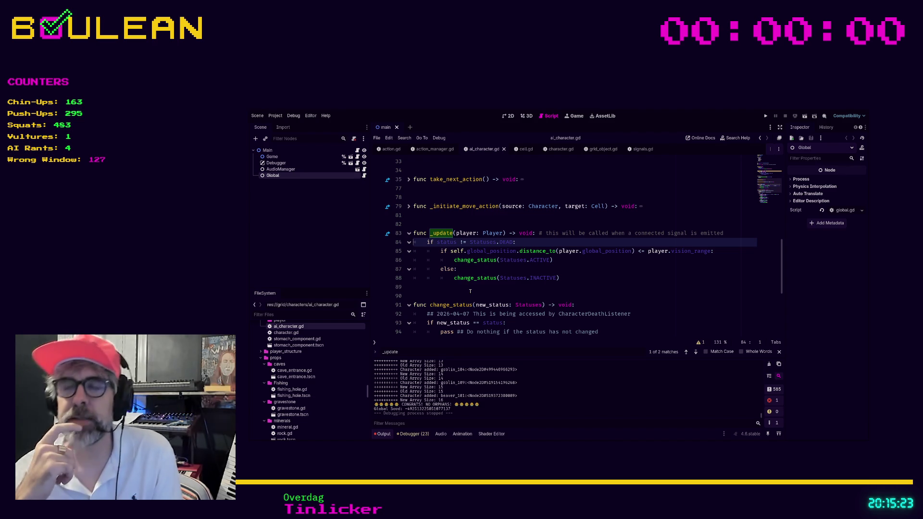
scroll(524, 258, up, 8)
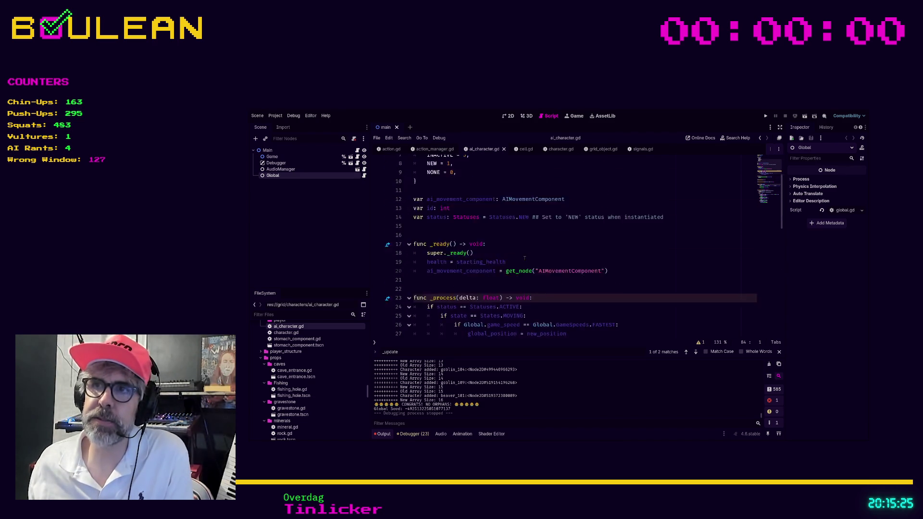
scroll(524, 259, up, 2)
scroll(525, 258, down, 3)
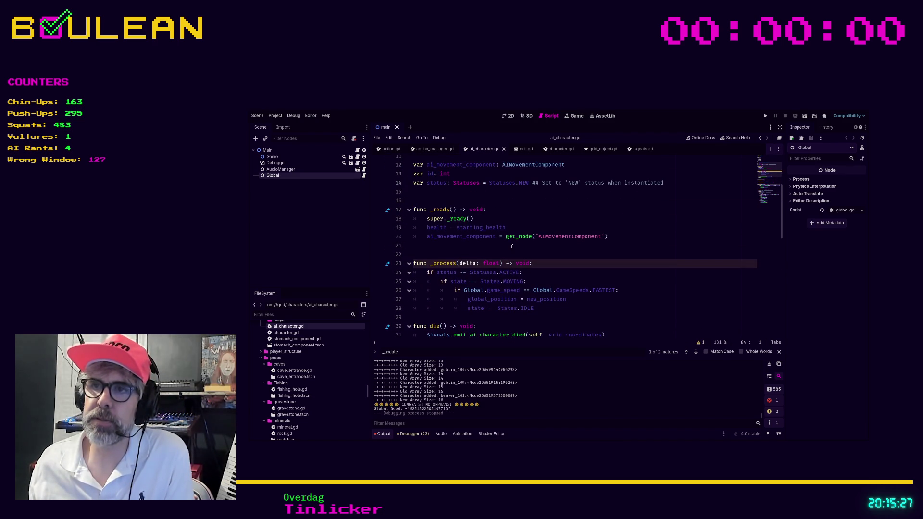
click(455, 251)
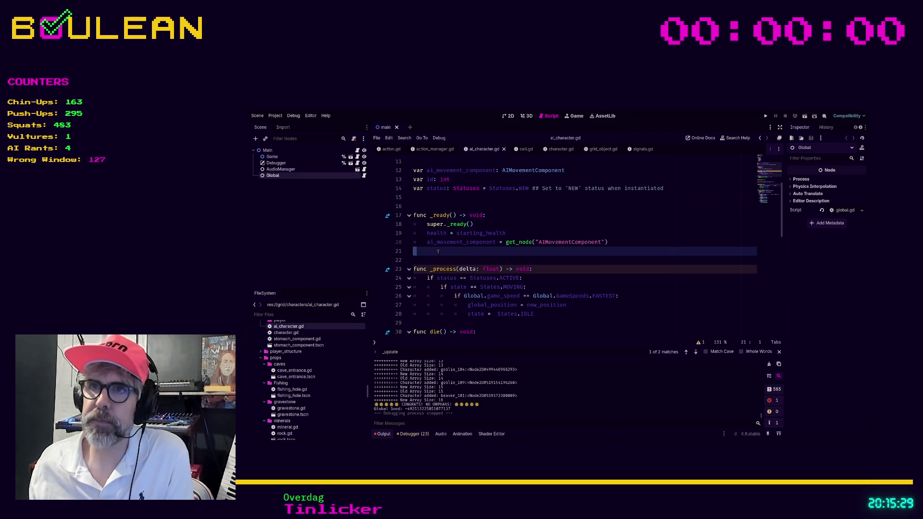
scroll(446, 251, down, 5)
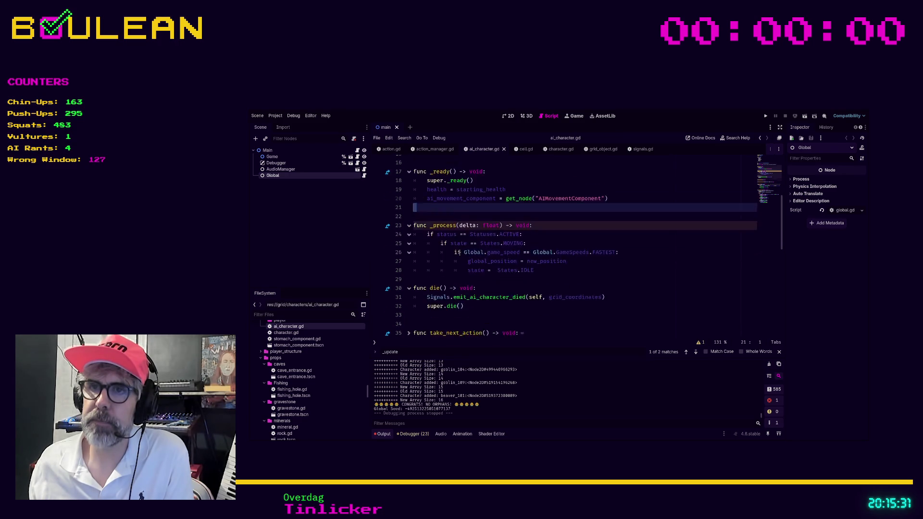
scroll(459, 254, down, 1)
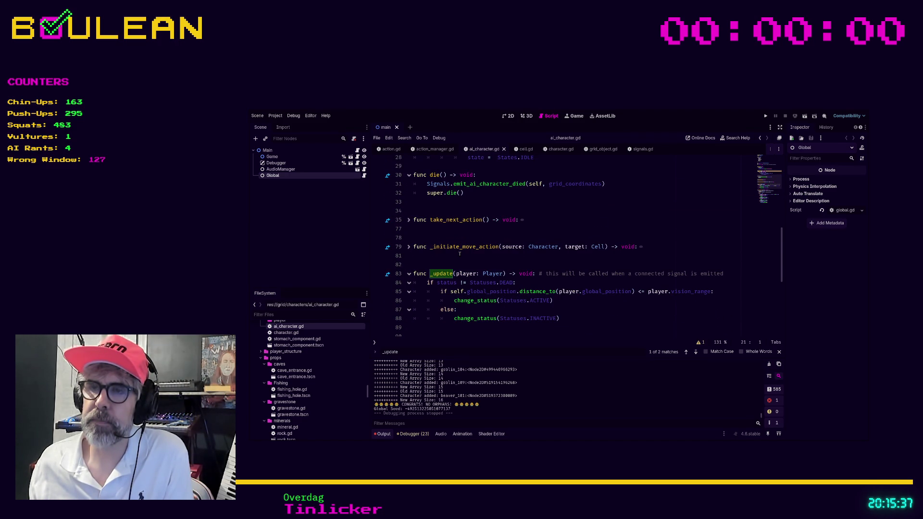
scroll(459, 254, up, 9)
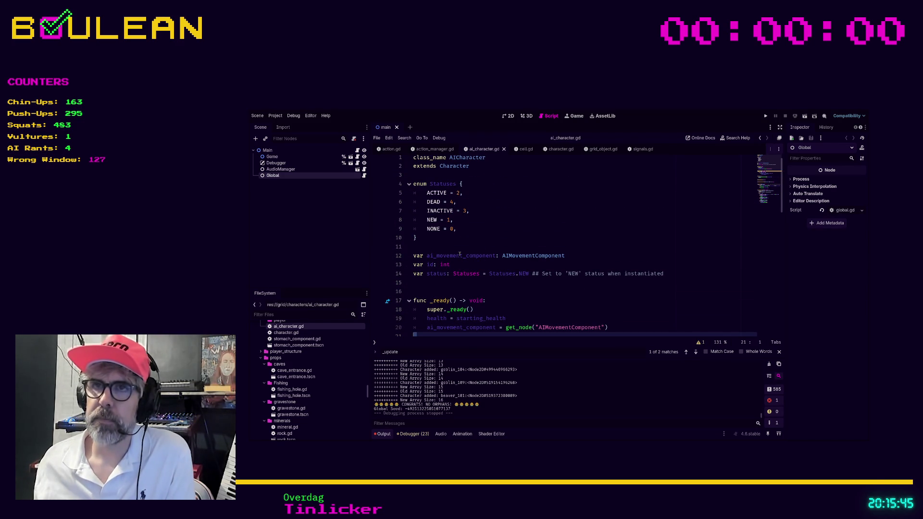
scroll(503, 235, up, 1)
Step: Switch to character.gd and search it for _ready
key(alt+Left)
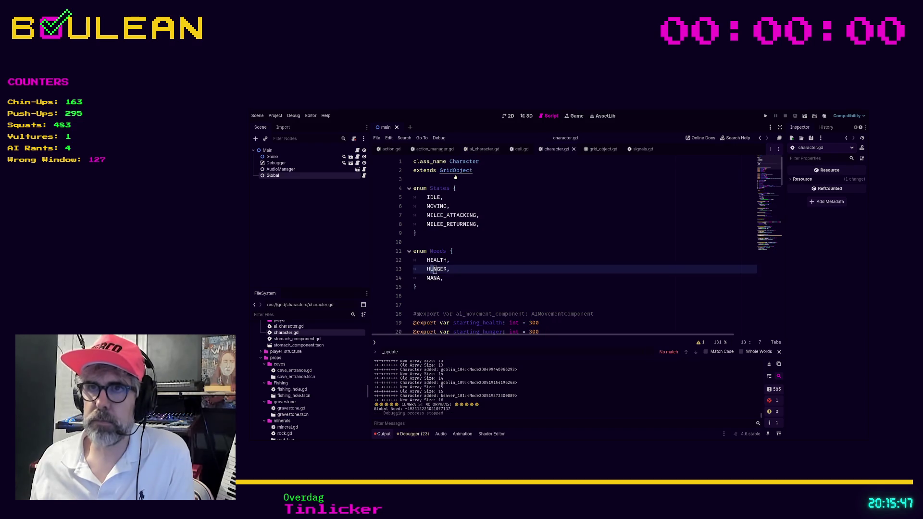
click(535, 234)
scroll(536, 235, down, 9)
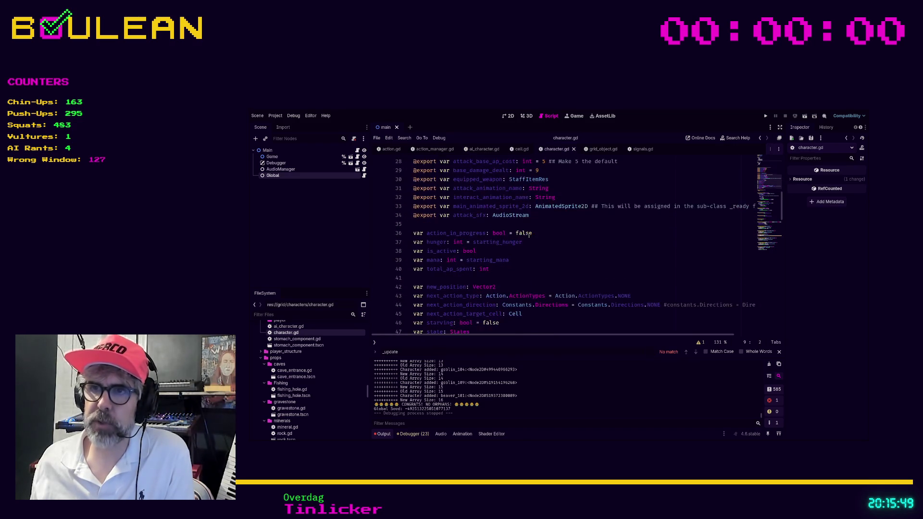
click(573, 266)
key(ctrl+f)
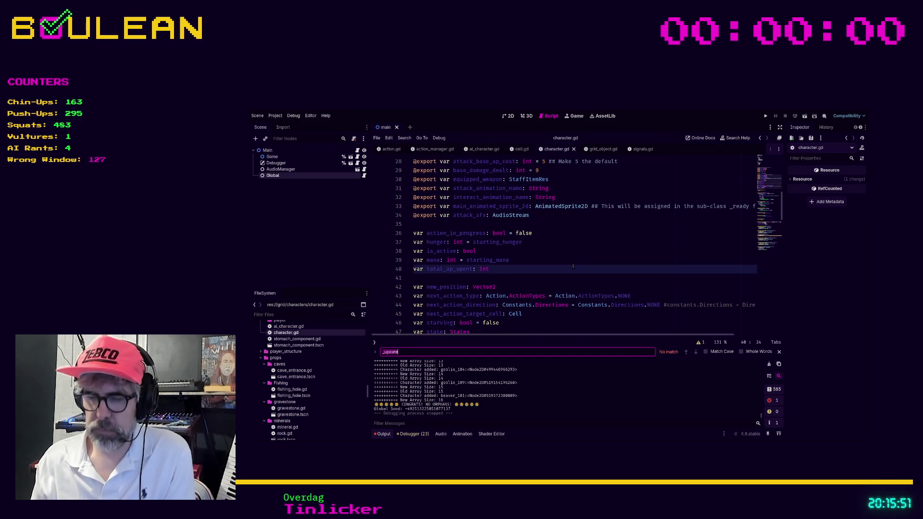
text(_ready)
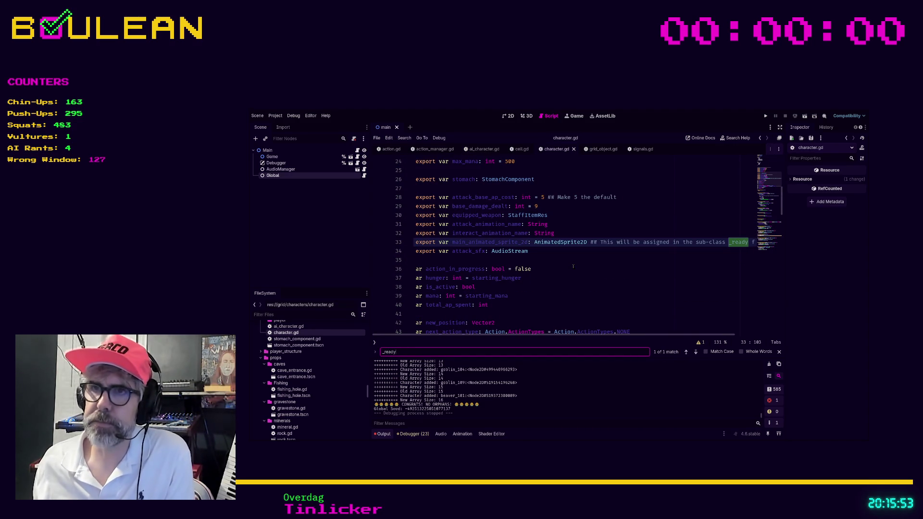
scroll(573, 267, down, 8)
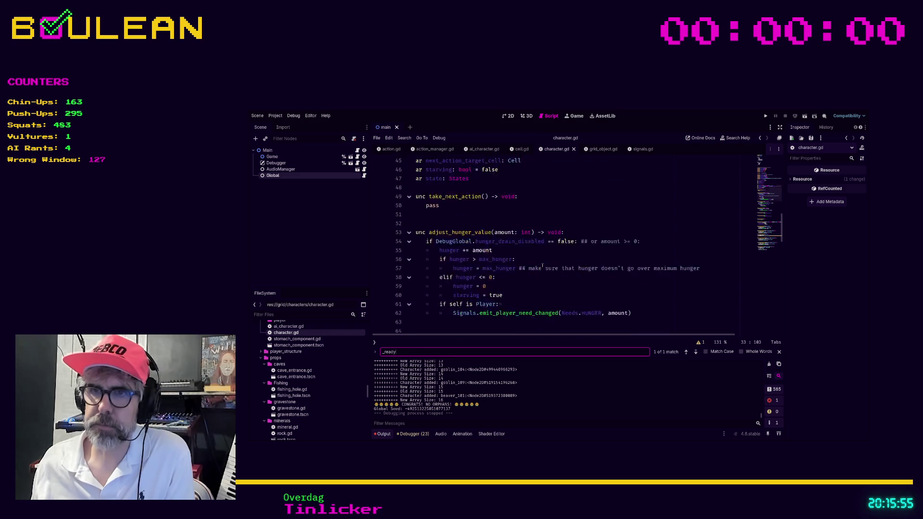
scroll(542, 265, up, 3)
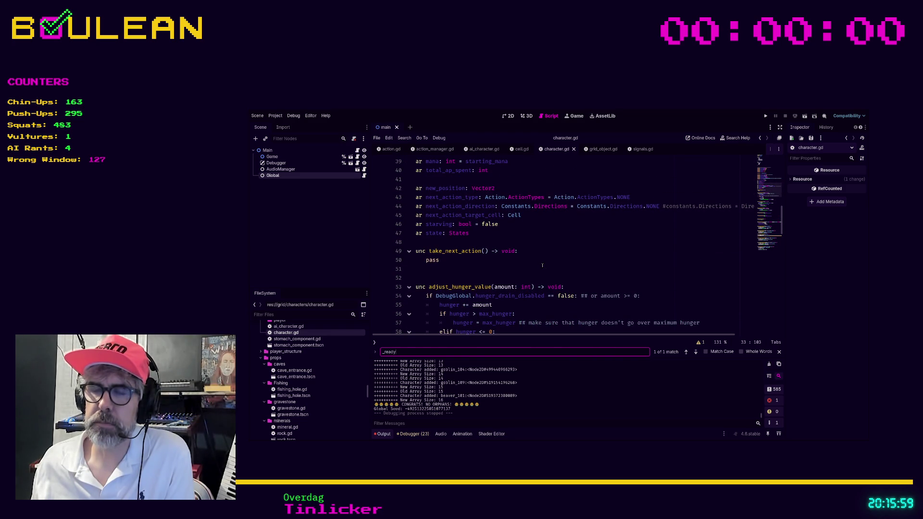
scroll(444, 335, left, 1)
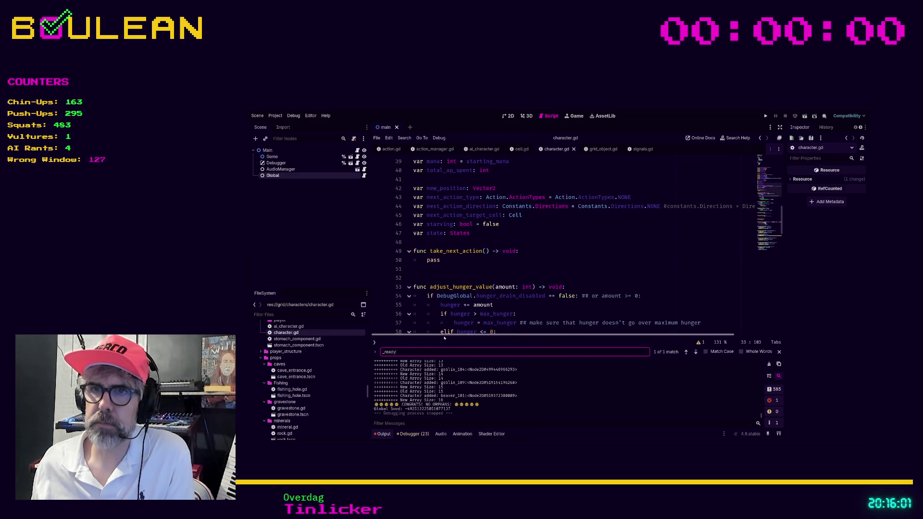
scroll(439, 336, right, 1)
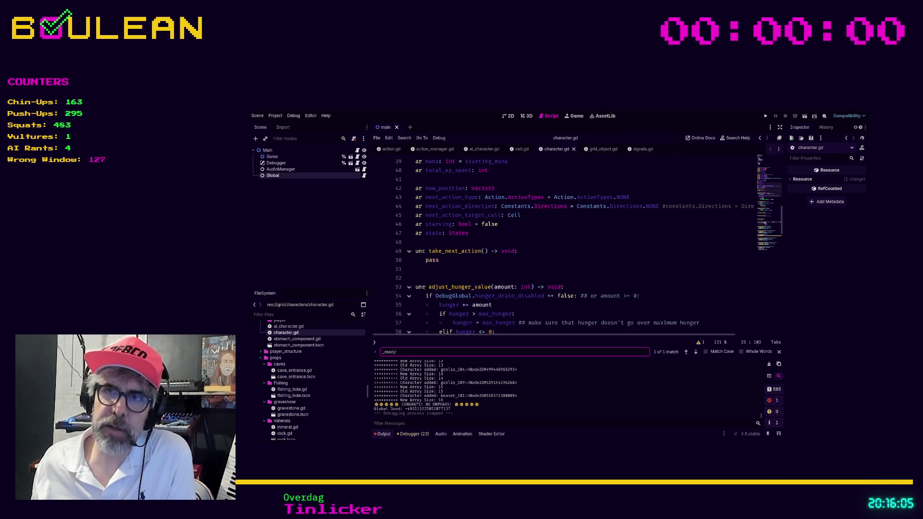
Step: Read through character.gd from take_next_action down to line 80
click(425, 288)
click(423, 251)
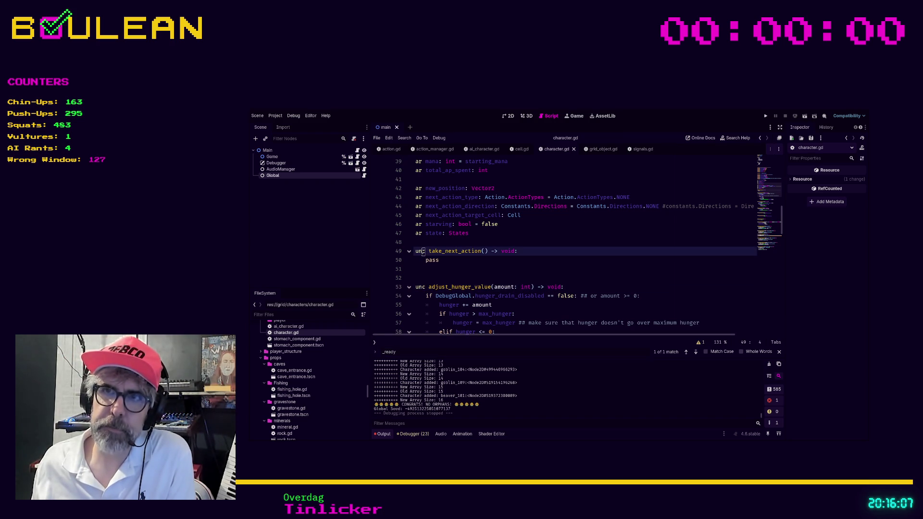
click(417, 251)
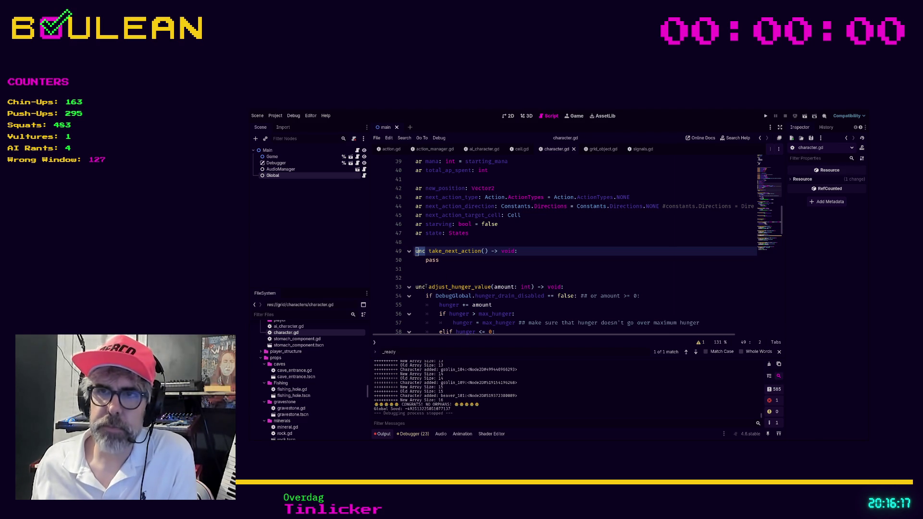
scroll(426, 287, down, 4)
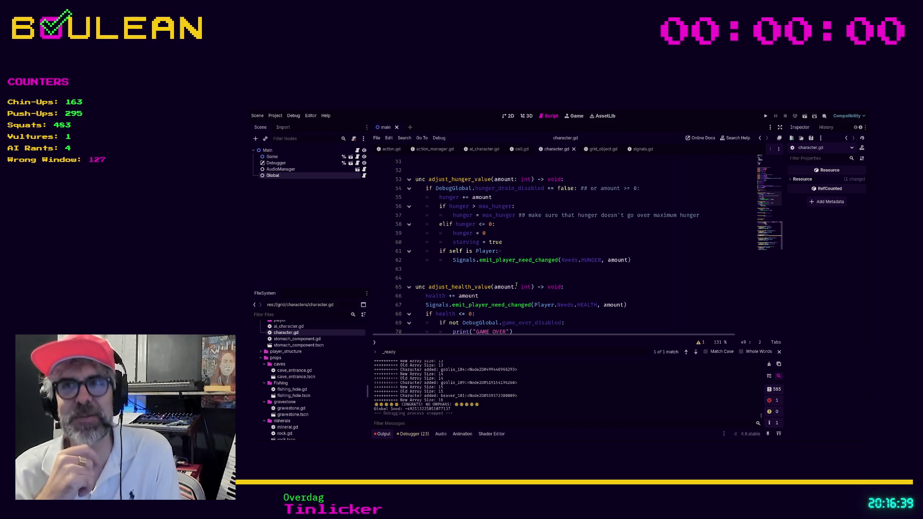
scroll(515, 285, down, 3)
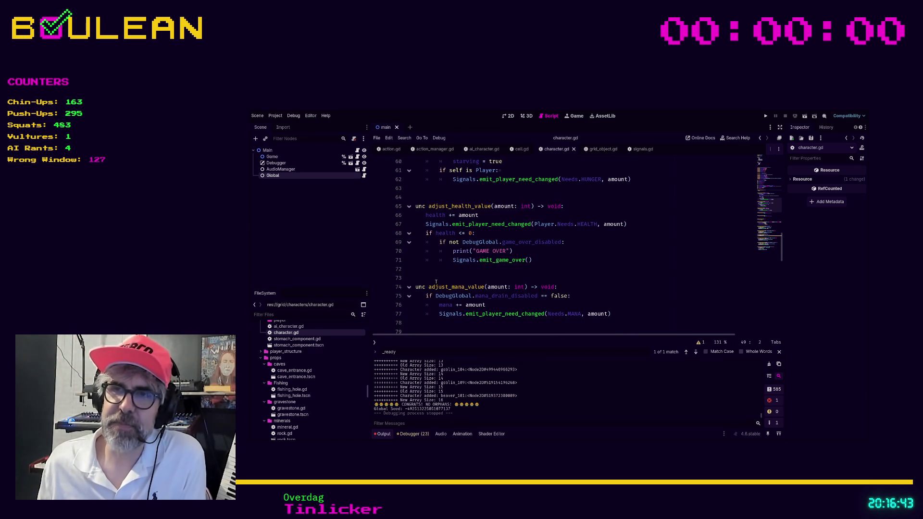
click(435, 280)
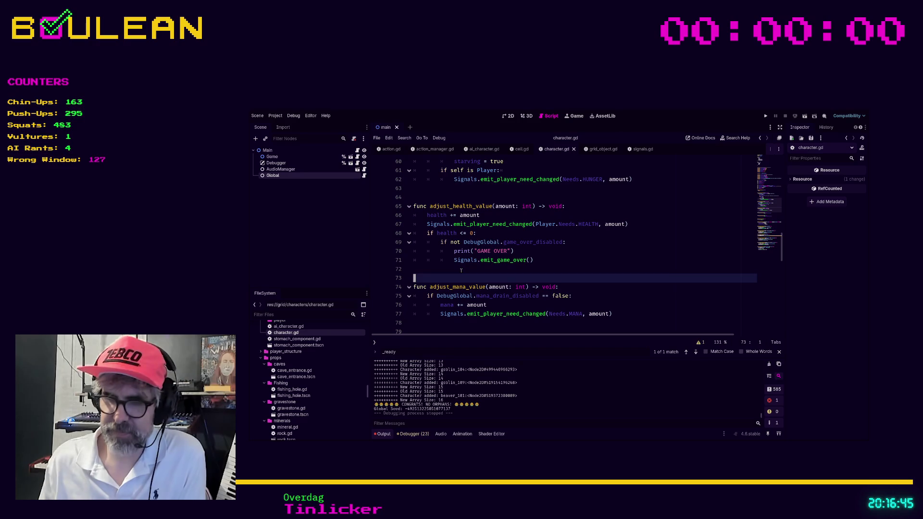
click(461, 271)
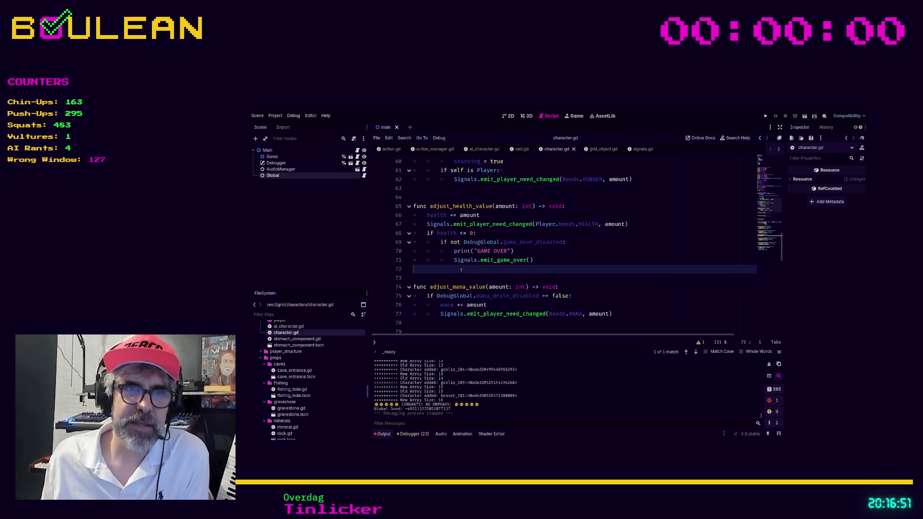
scroll(454, 283, down, 1)
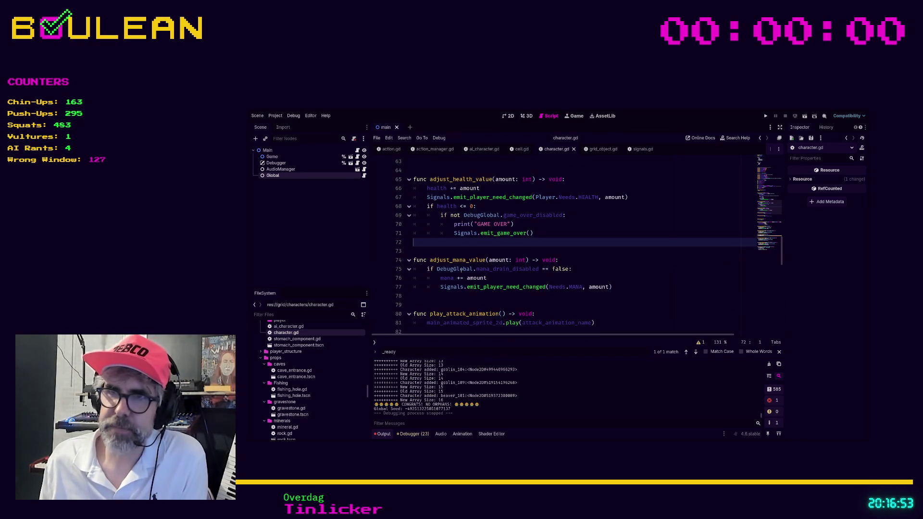
click(441, 305)
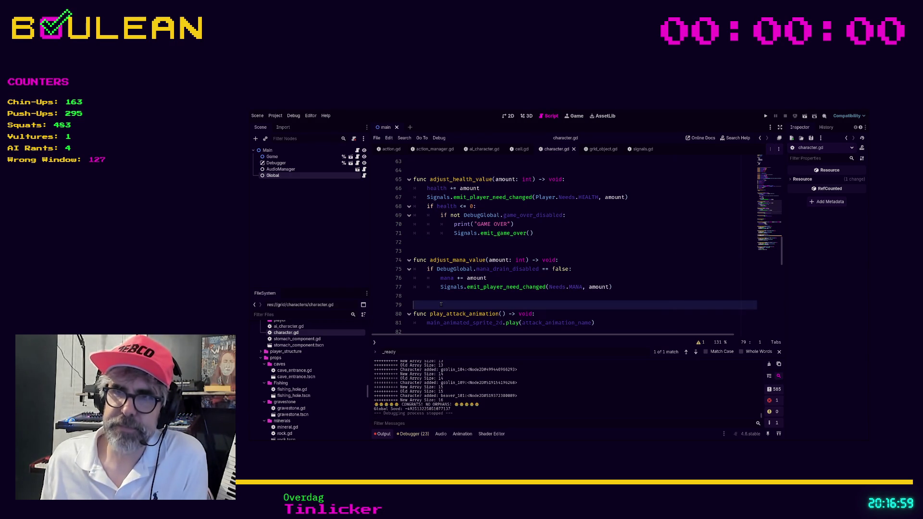
key(Down)
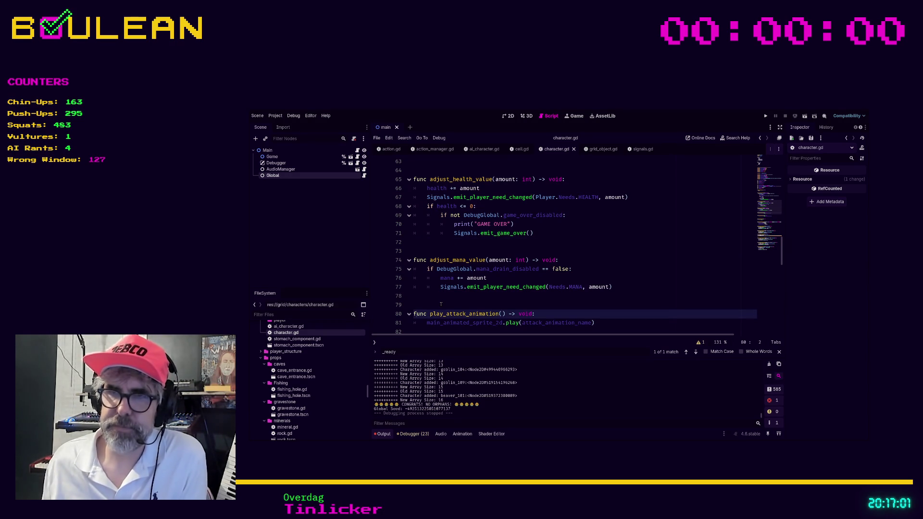
scroll(440, 304, up, 10)
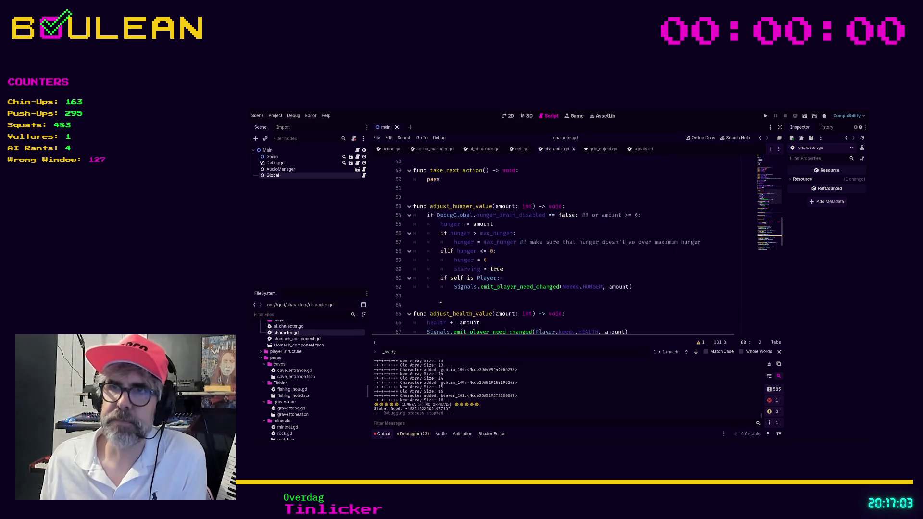
scroll(441, 304, up, 5)
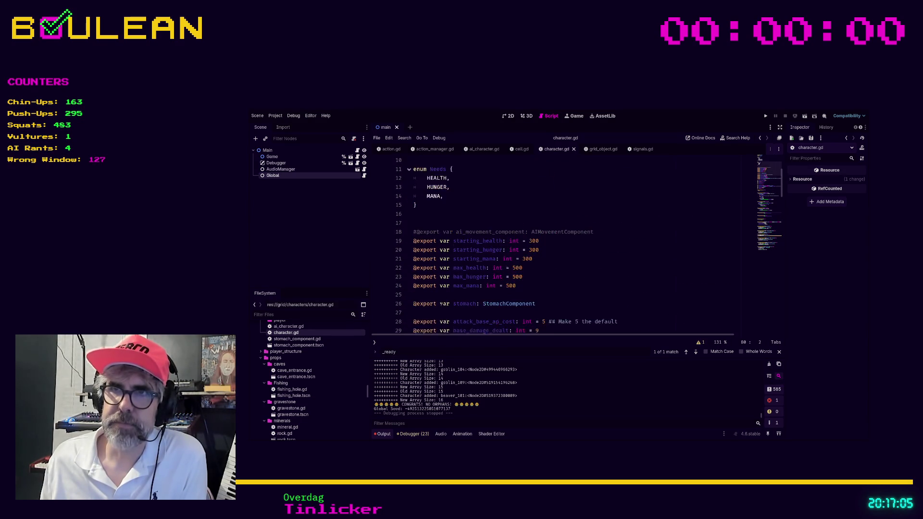
scroll(440, 307, down, 5)
scroll(441, 311, down, 7)
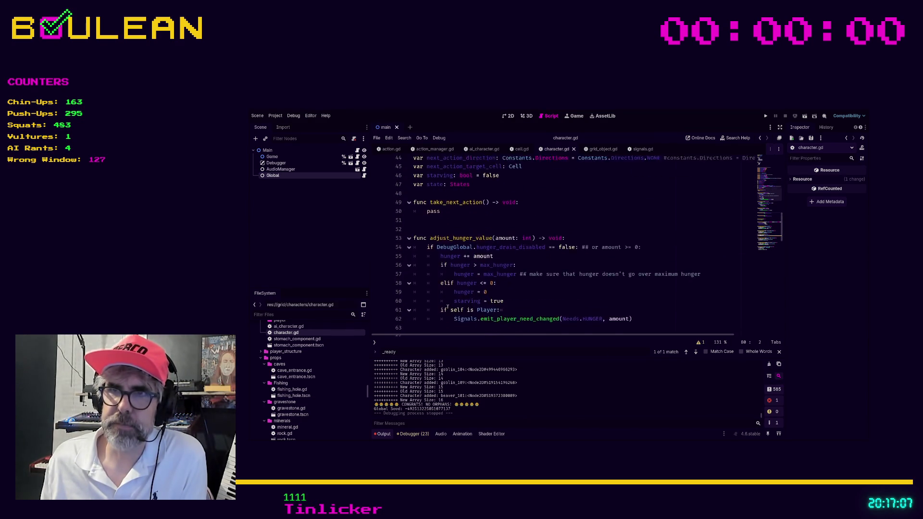
Step: Scroll back to the top and open grid_object.gd from GridObject on the extends line
click(426, 275)
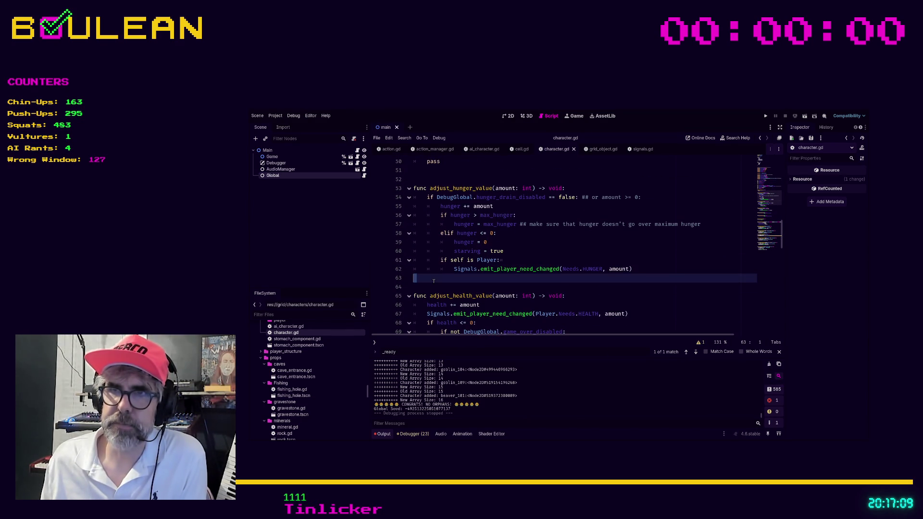
scroll(415, 290, up, 3)
scroll(415, 290, down, 1)
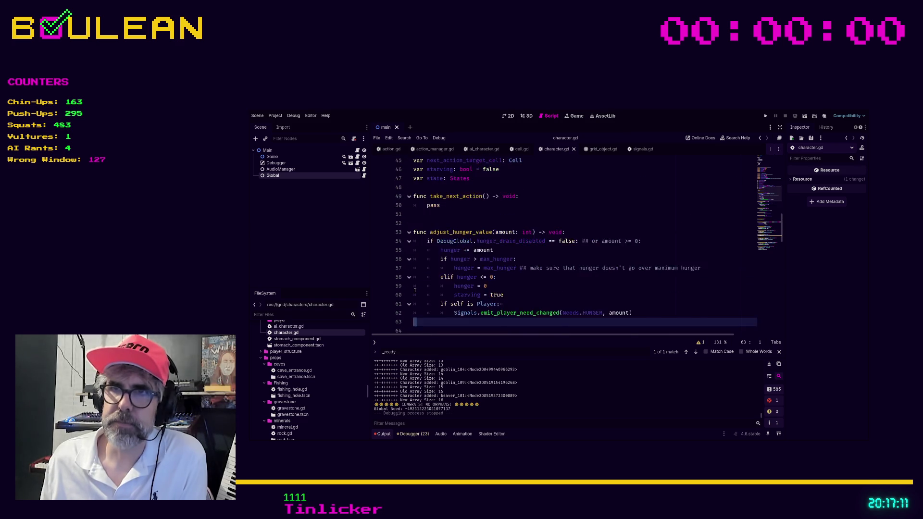
scroll(415, 290, up, 3)
scroll(557, 259, up, 1)
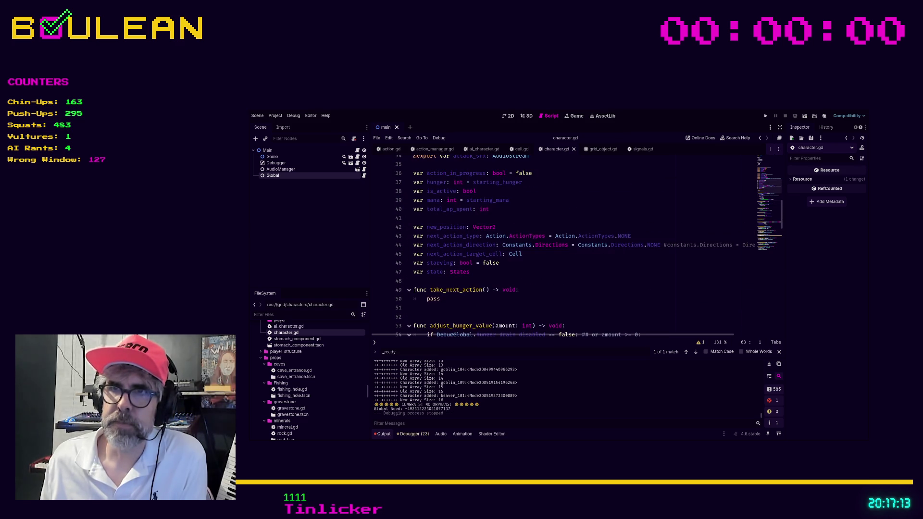
scroll(588, 276, up, 12)
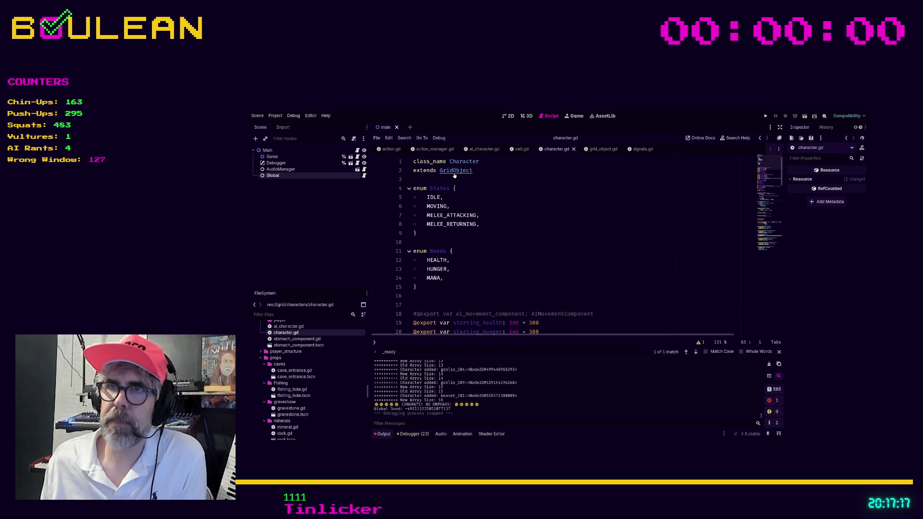
ctrl+click(456, 170)
scroll(528, 242, up, 8)
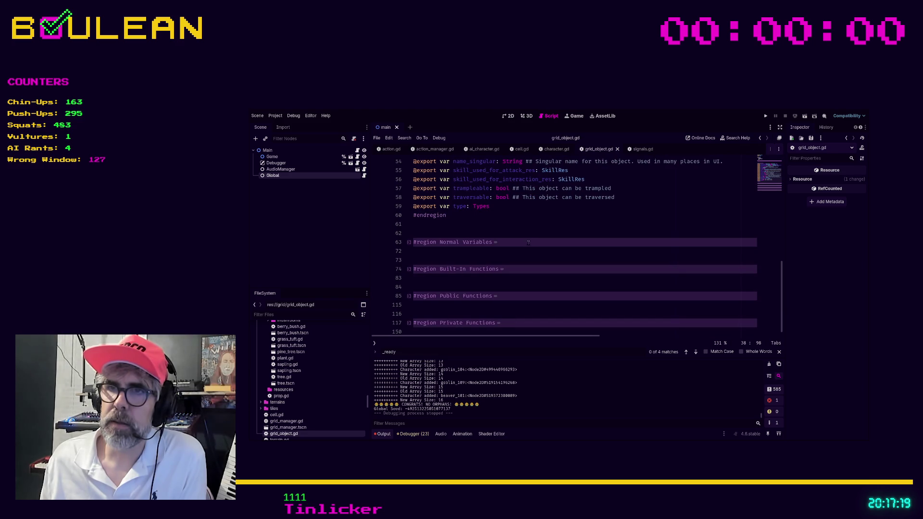
Step: Expand Built-In Functions and jump to the _on_player_completed_action definition at line 147
scroll(527, 242, down, 10)
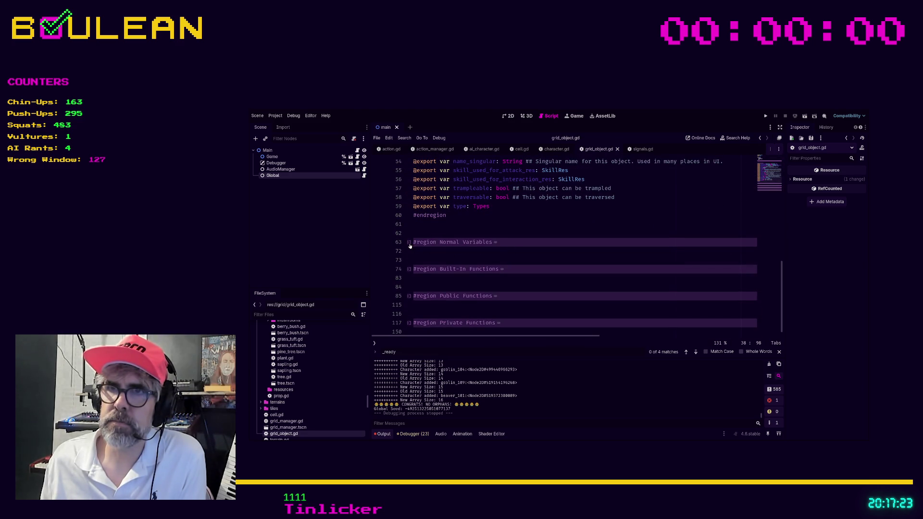
click(409, 269)
scroll(493, 265, down, 1)
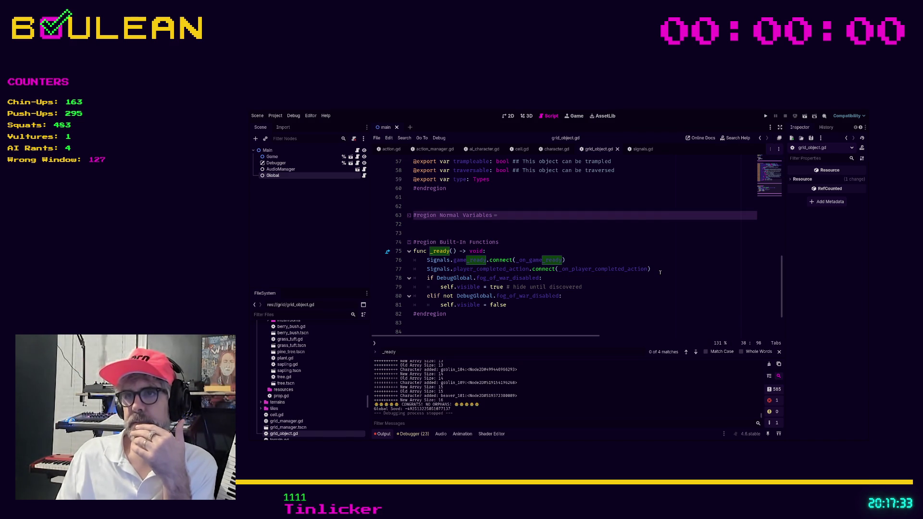
click(579, 270)
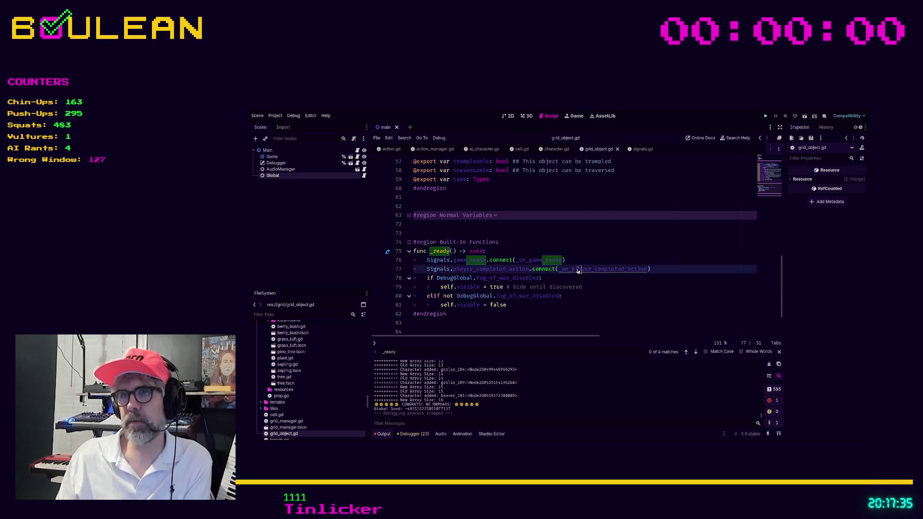
ctrl+click(579, 269)
click(519, 311)
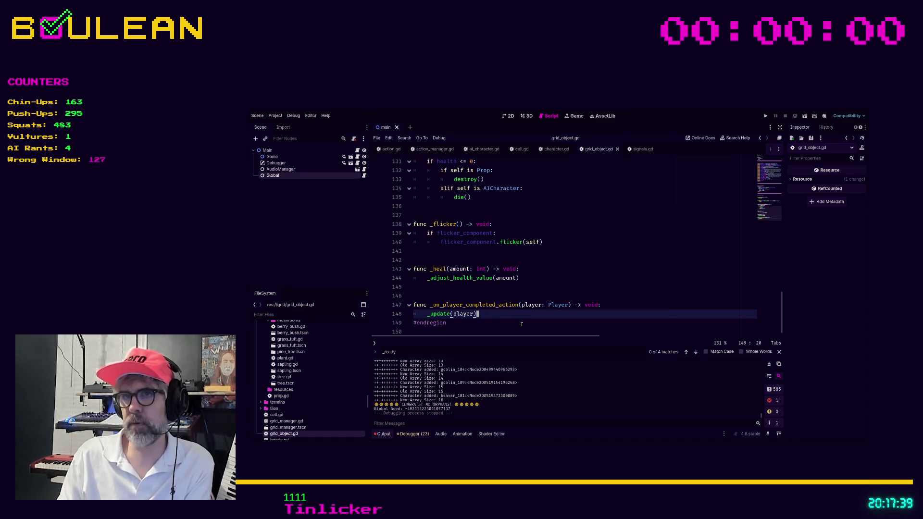
Step: Write func _on_character_completed_action(character: Character) -> void with body _update(character) below _heal
key(Up)
key(Up)
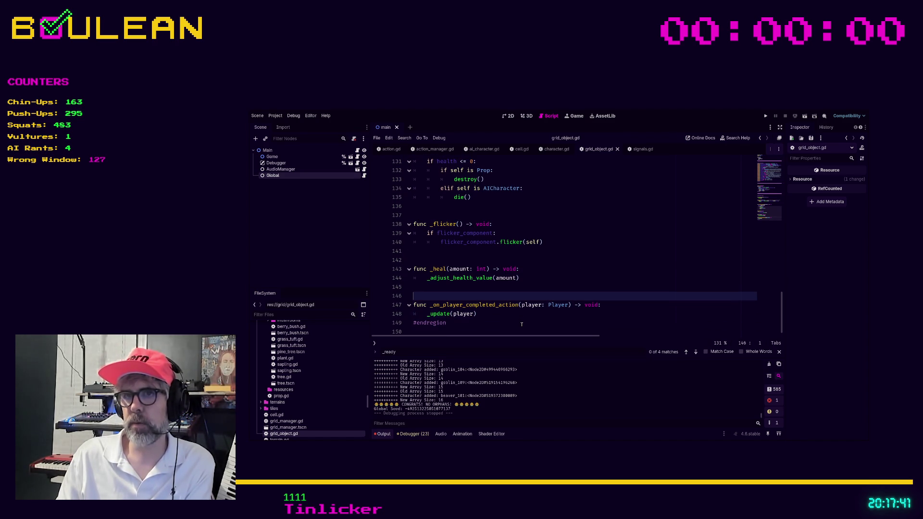
key(Return)
key(Return)
key(Return)
key(Up)
key(Up)
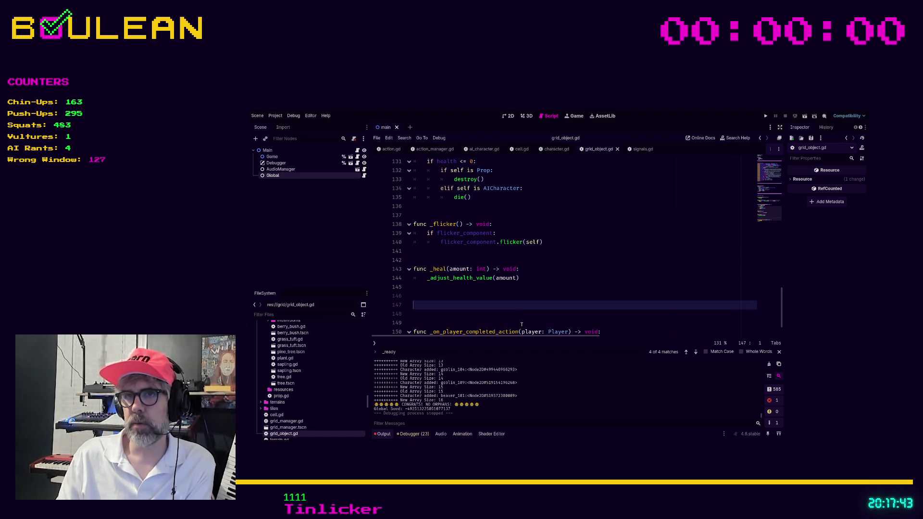
text(func _on)
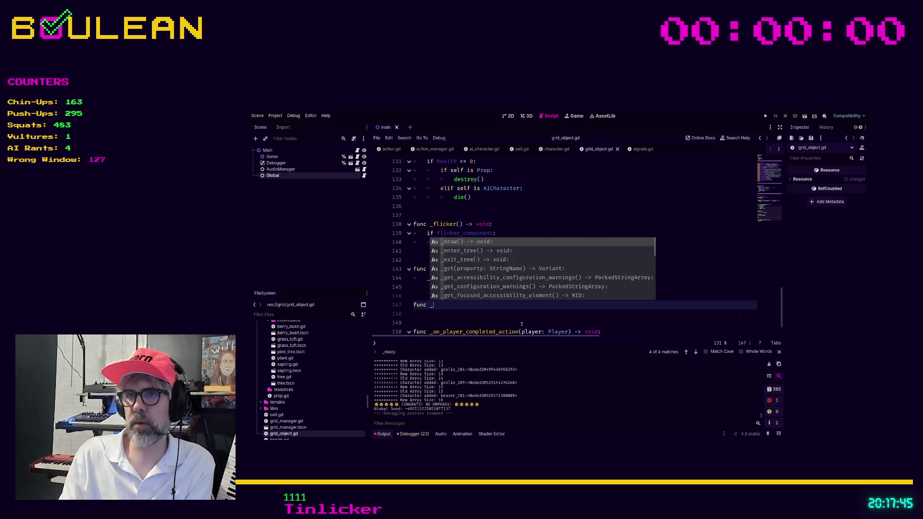
text(_)
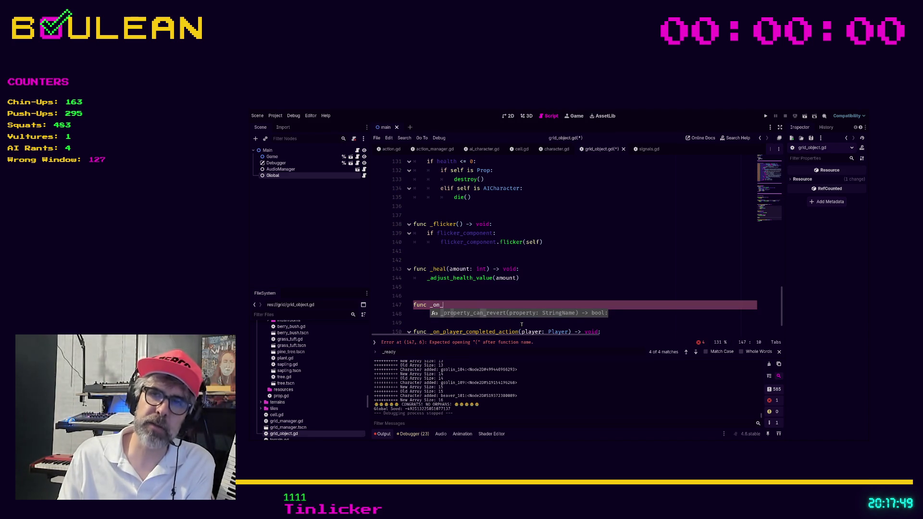
key(Home)
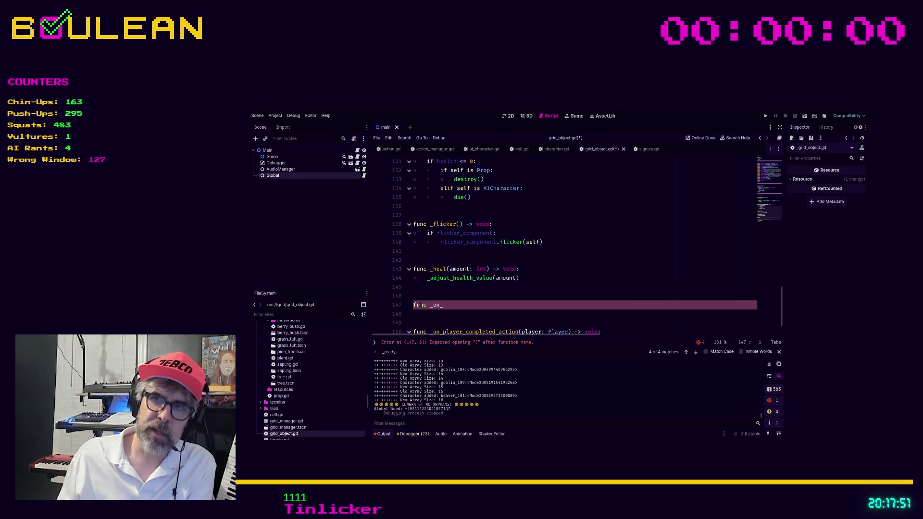
key(Right)
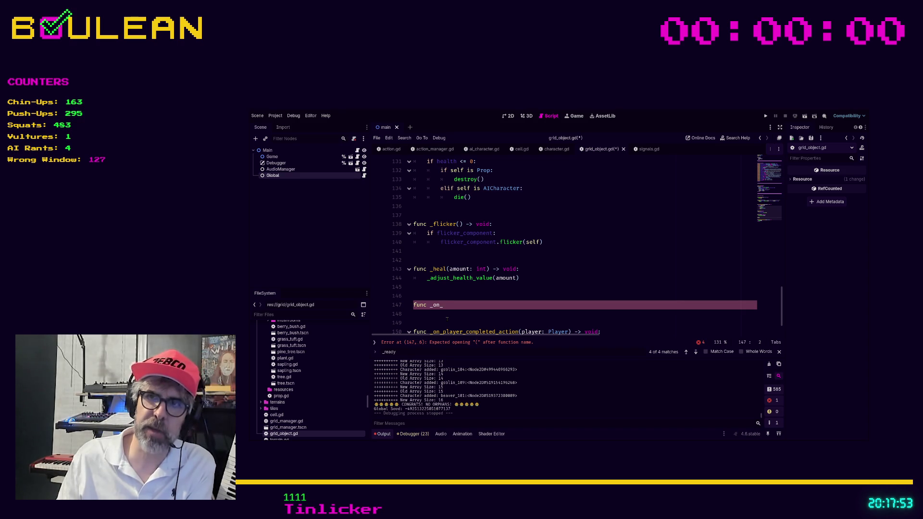
key(BackSpace)
key(End)
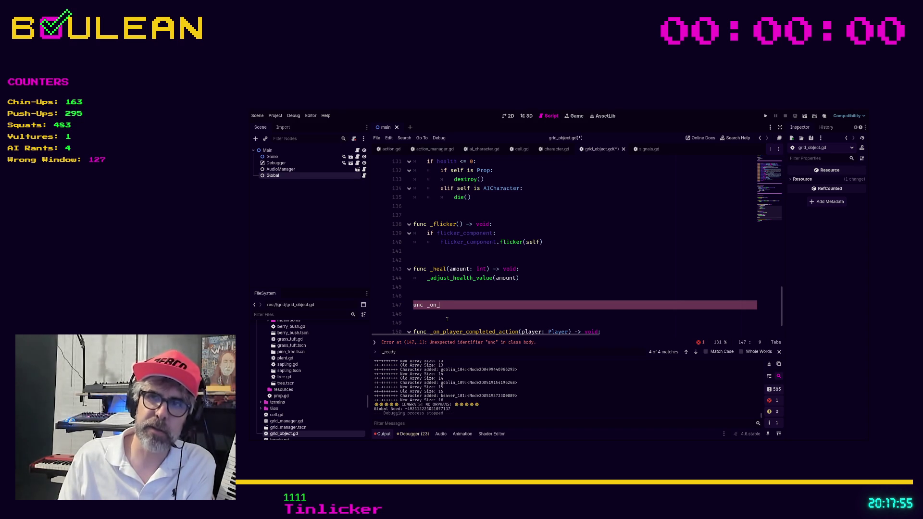
text(f)
key(End)
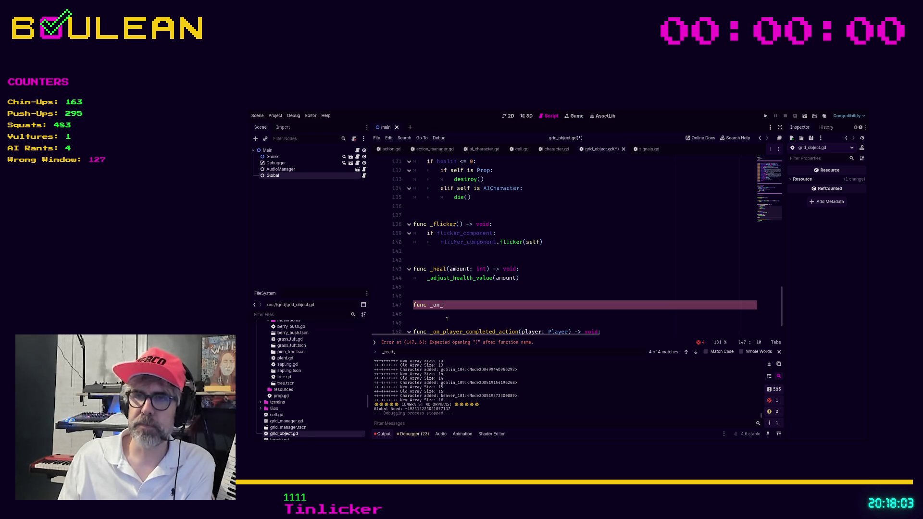
scroll(447, 319, down, 1)
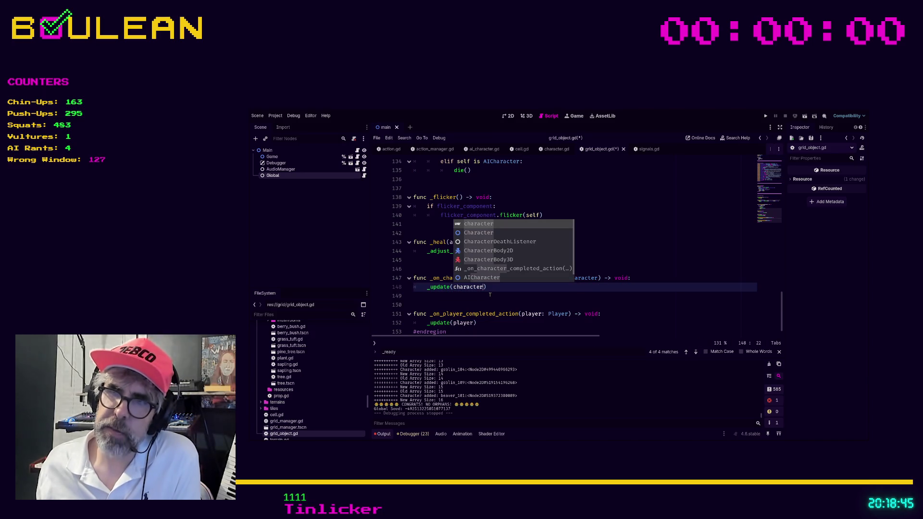
key(Escape)
click(437, 323)
ctrl+click(438, 323)
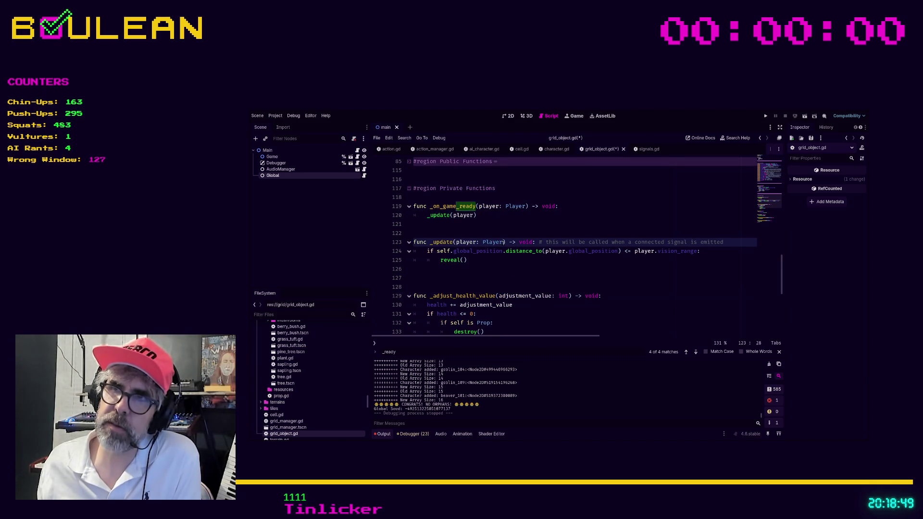
Step: Change the _update signature to _update(character: Character)
drag(503, 242, 456, 243)
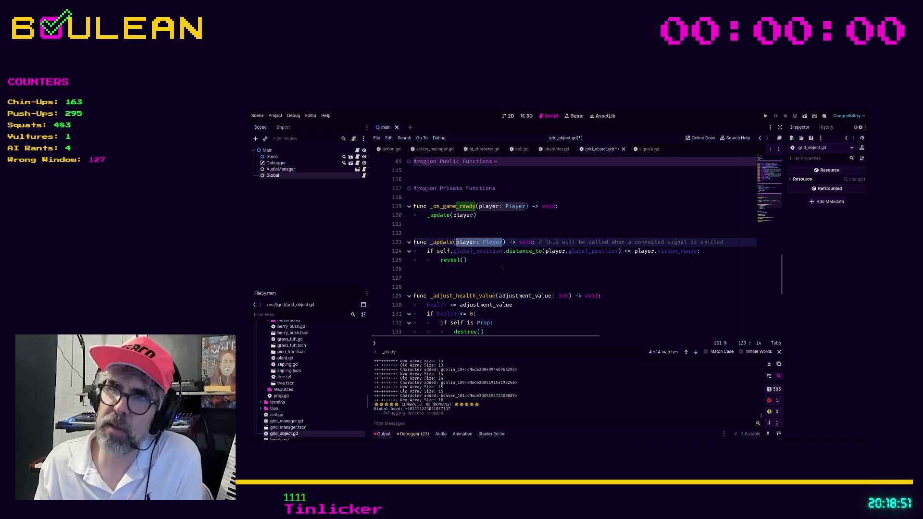
text(character)
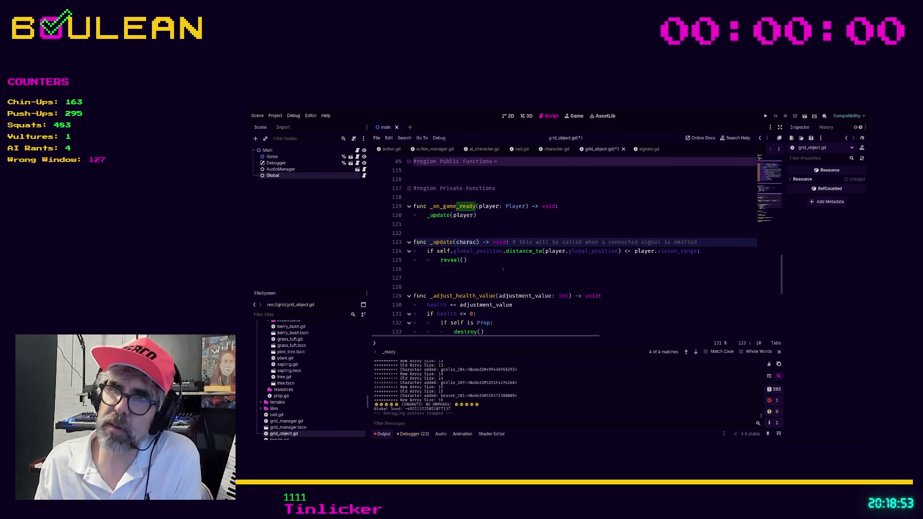
text(: Character)
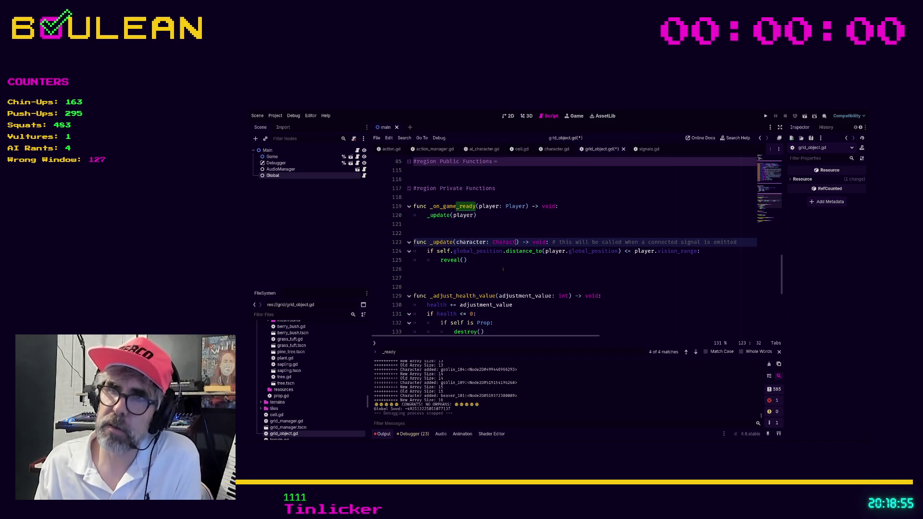
click(487, 270)
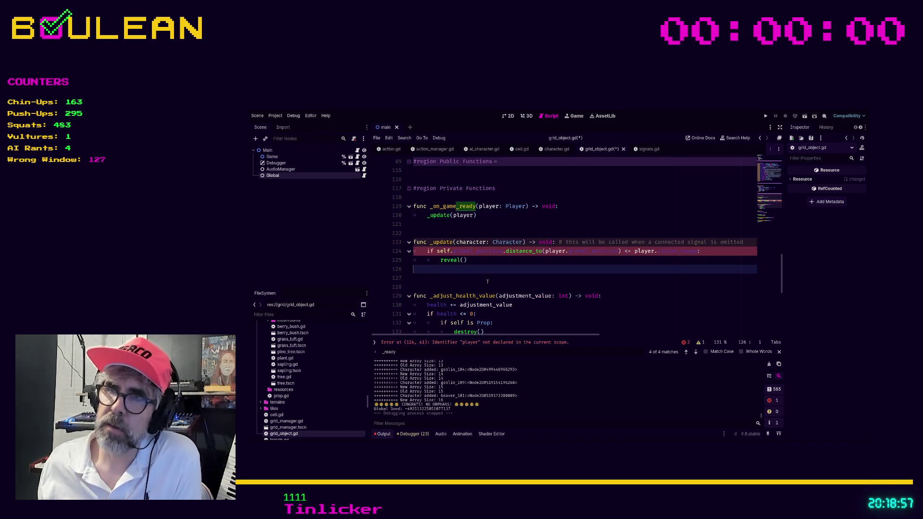
Step: Replace both player references in the distance and vision_range check with character
double_click(475, 243)
key(ctrl+c)
double_click(556, 250)
key(ctrl+v)
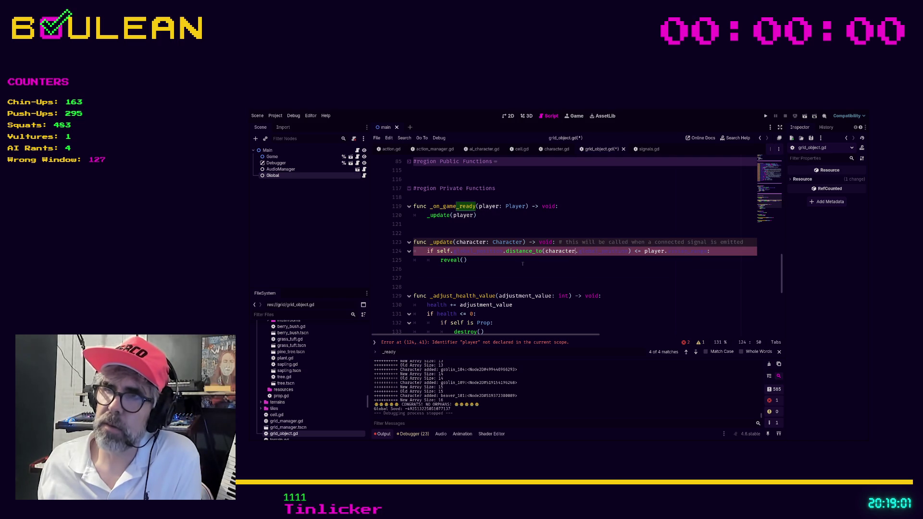
double_click(655, 251)
key(ctrl+v)
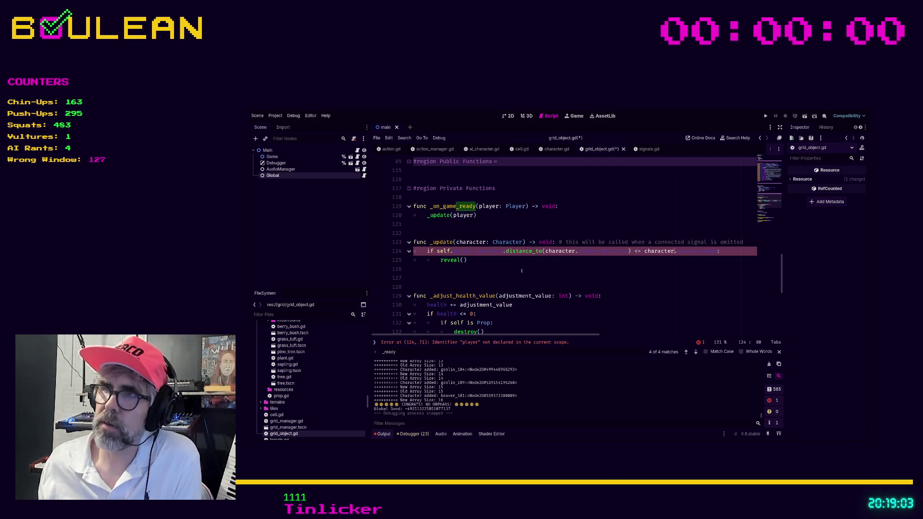
click(473, 279)
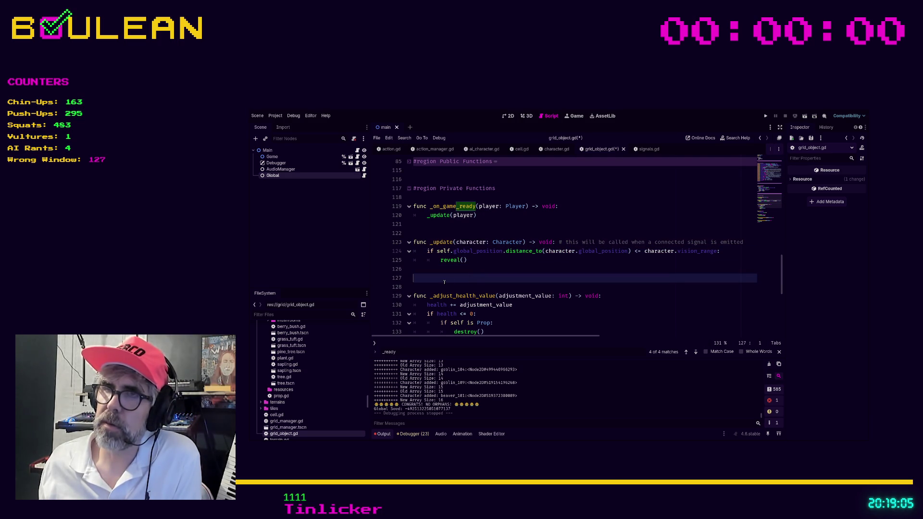
Step: Check the if block and remove the extra blank line after _update
click(472, 260)
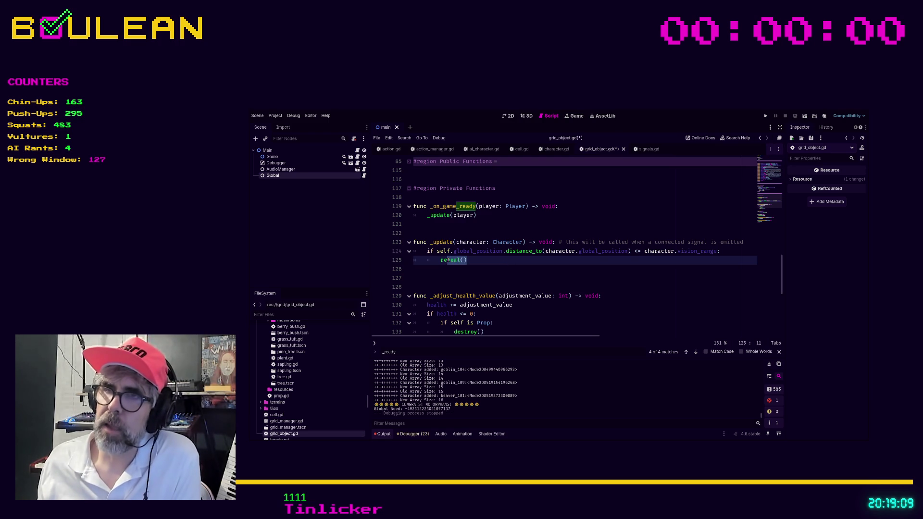
drag(472, 260, 412, 254)
click(492, 260)
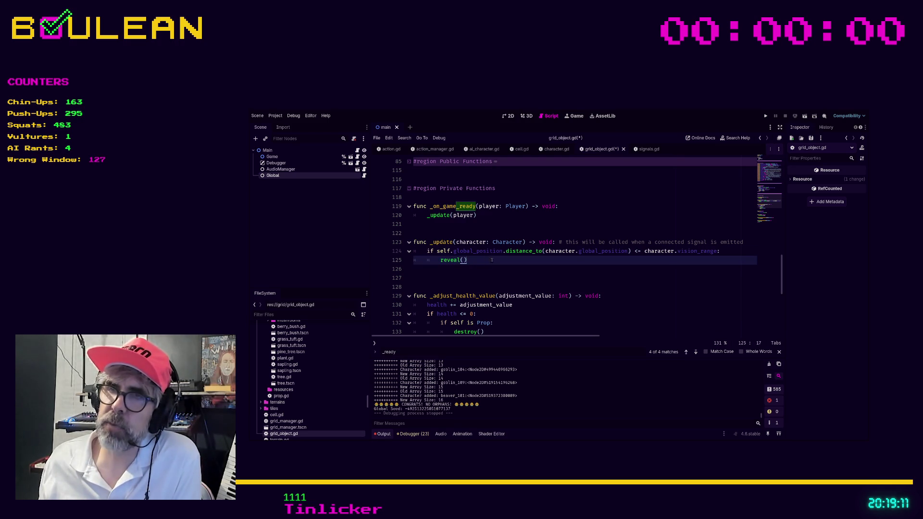
drag(497, 260, 417, 252)
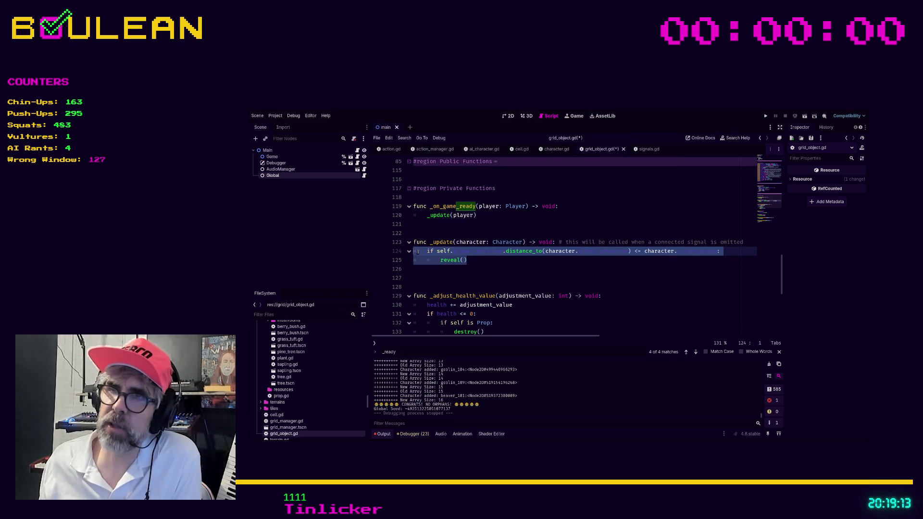
click(532, 252)
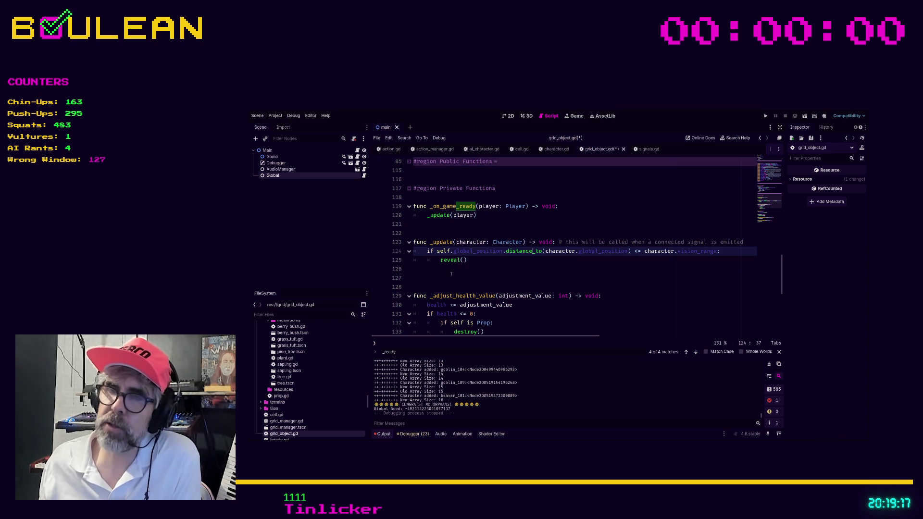
click(436, 283)
click(446, 278)
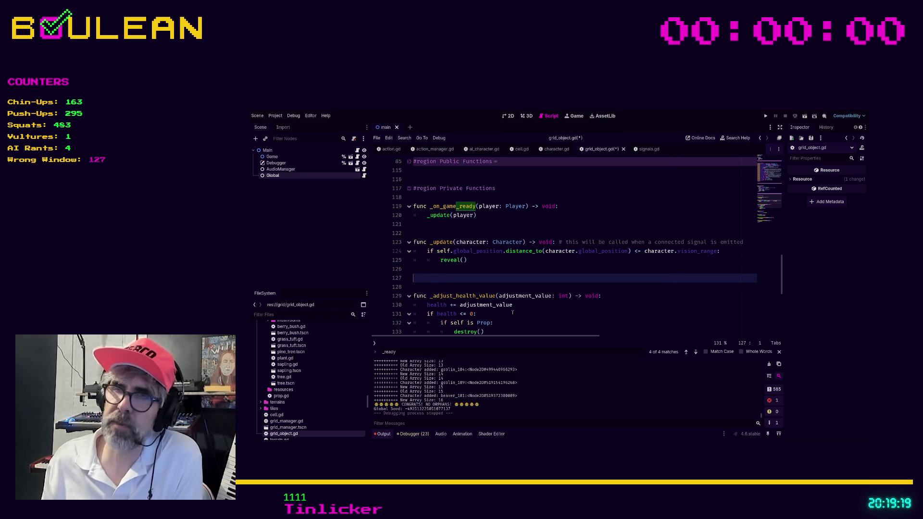
key(BackSpace)
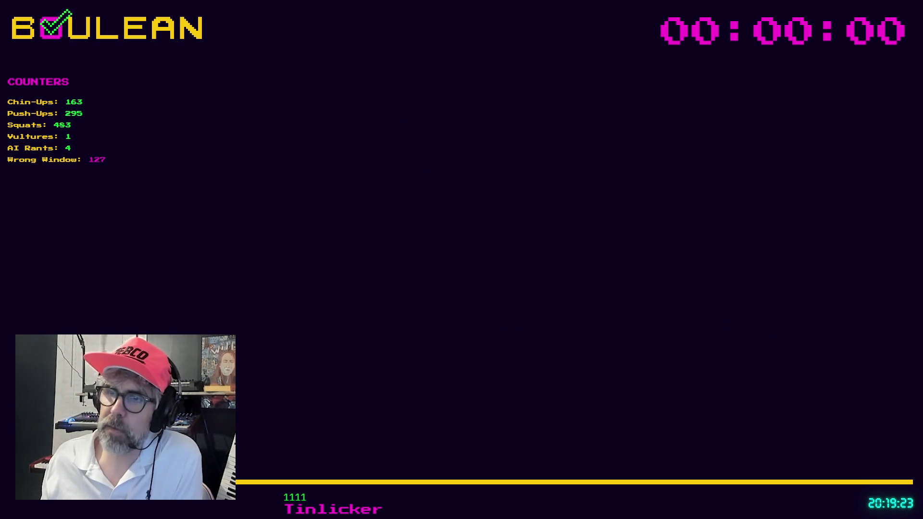
key(alt+Tab)
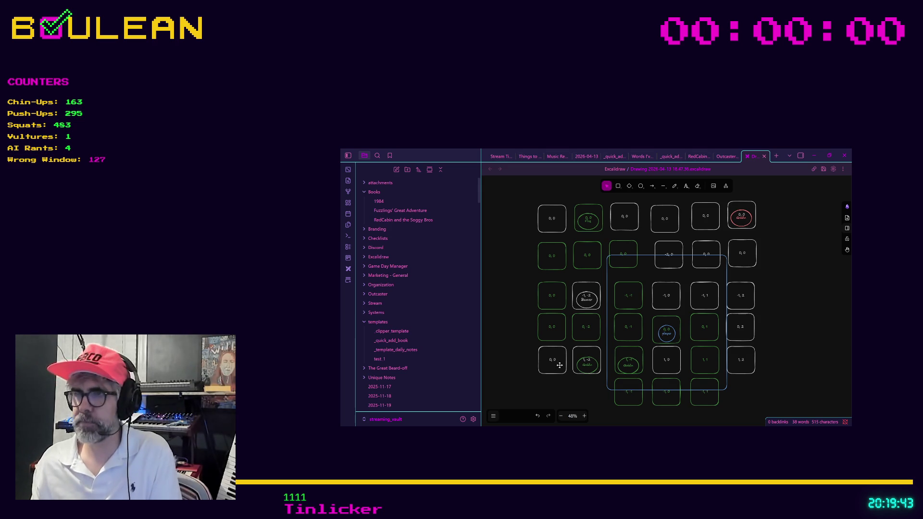
click(814, 155)
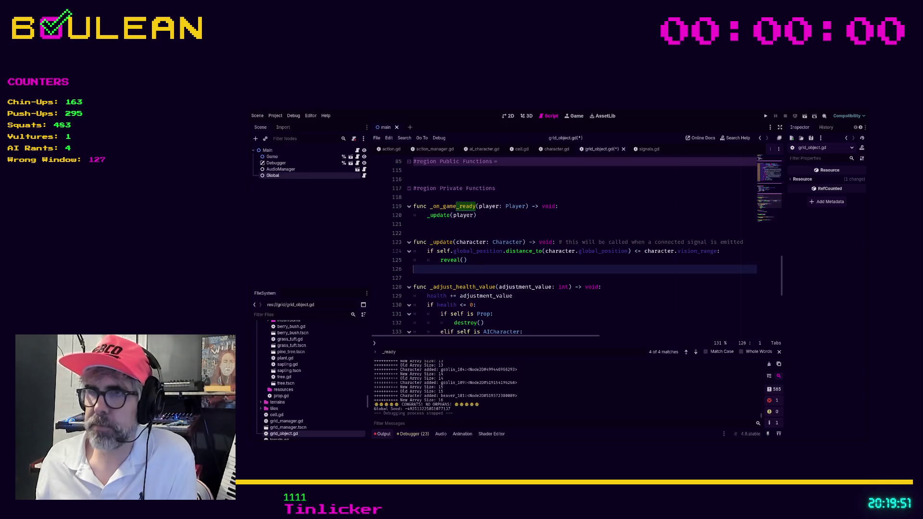
Step: Add die() under the elif self is AICharacter branch, then save grid_object.gd
click(516, 311)
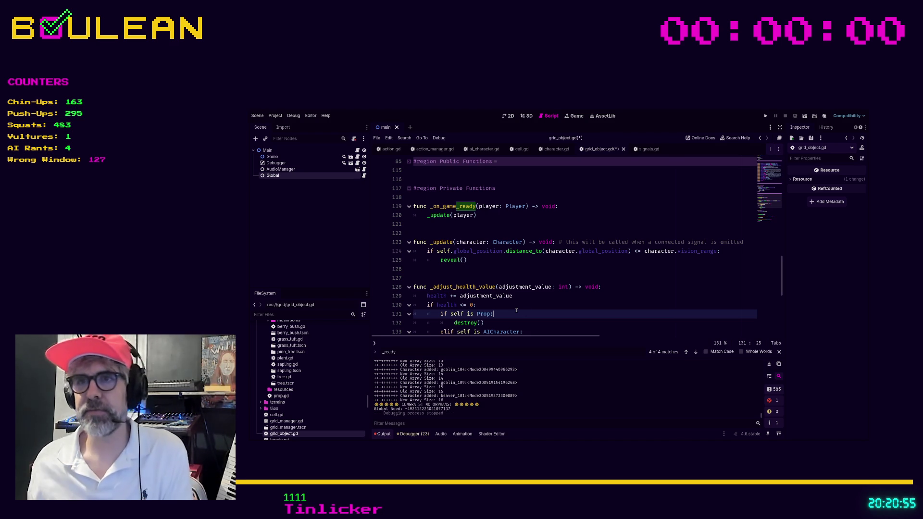
scroll(524, 313, down, 1)
click(511, 323)
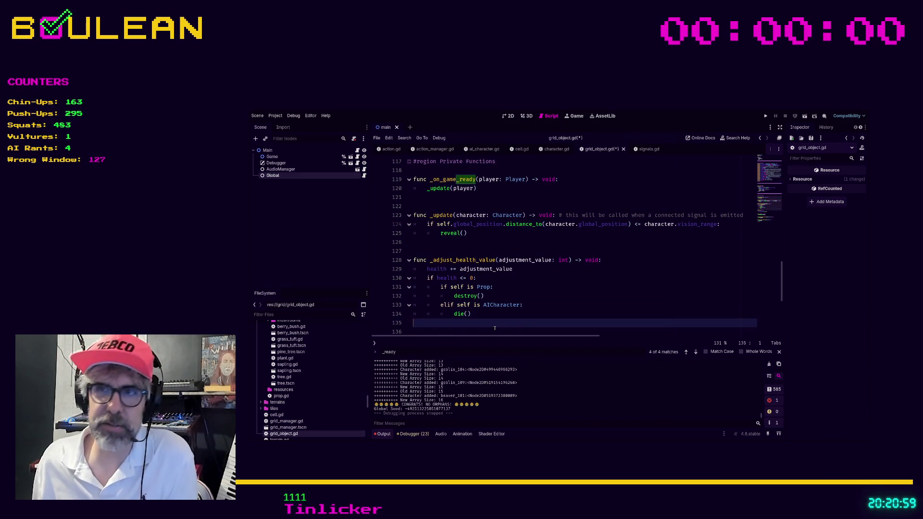
key(ctrl+s)
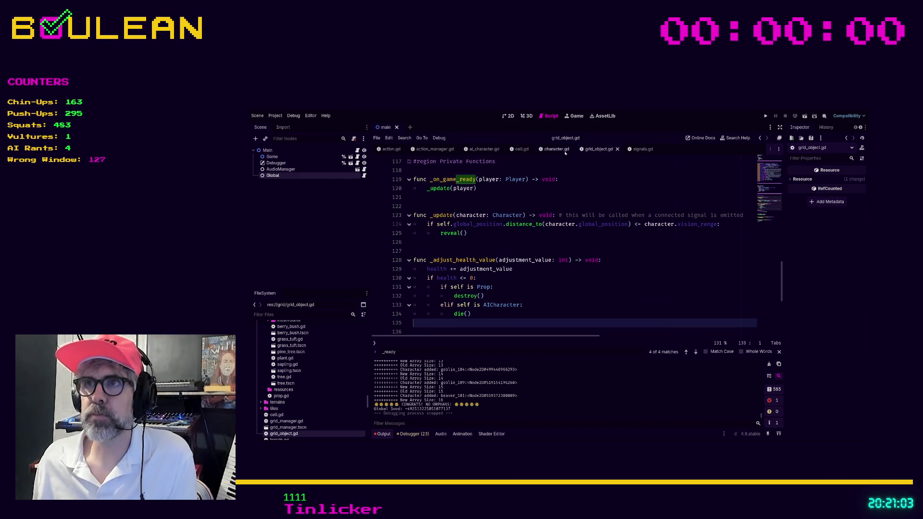
Step: Switch to signals.gd to read its signal declarations
click(638, 150)
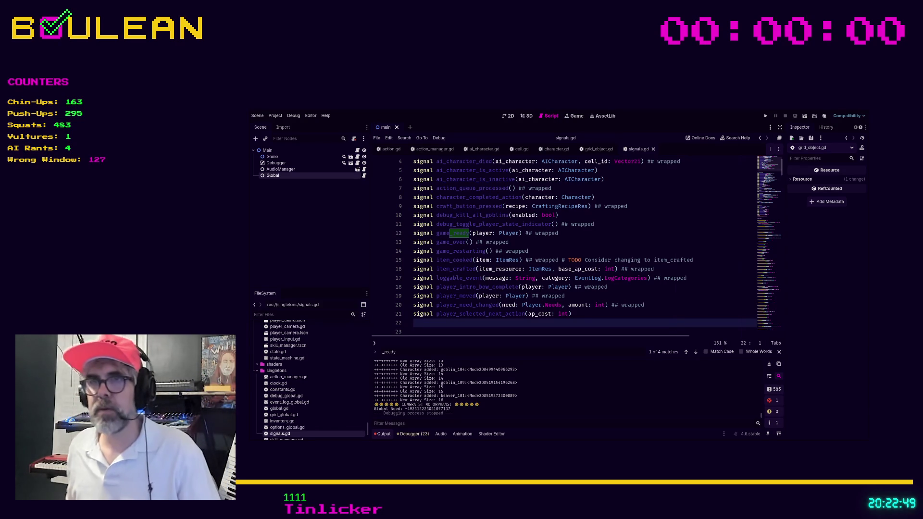
Step: Find player_completed_action.emit in the project: one match, player_completed_action.emit(player) on line 197
scroll(546, 308, down, 1)
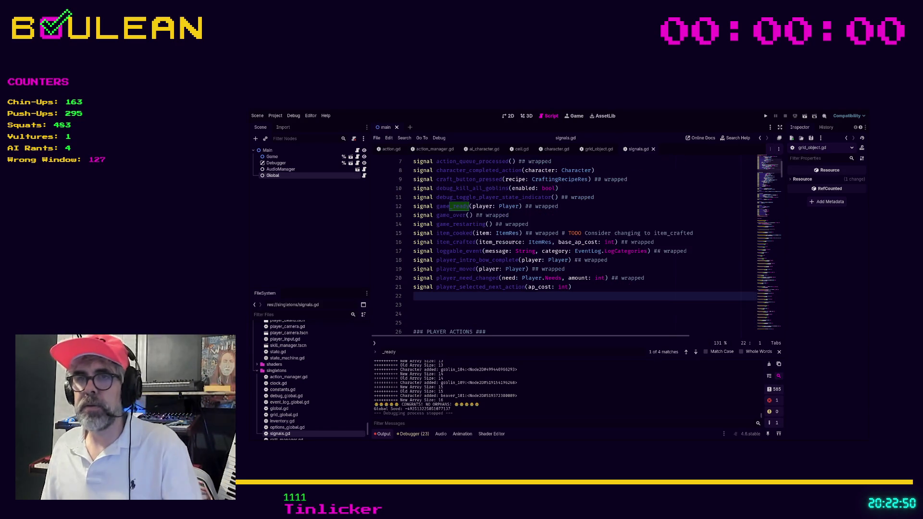
click(546, 305)
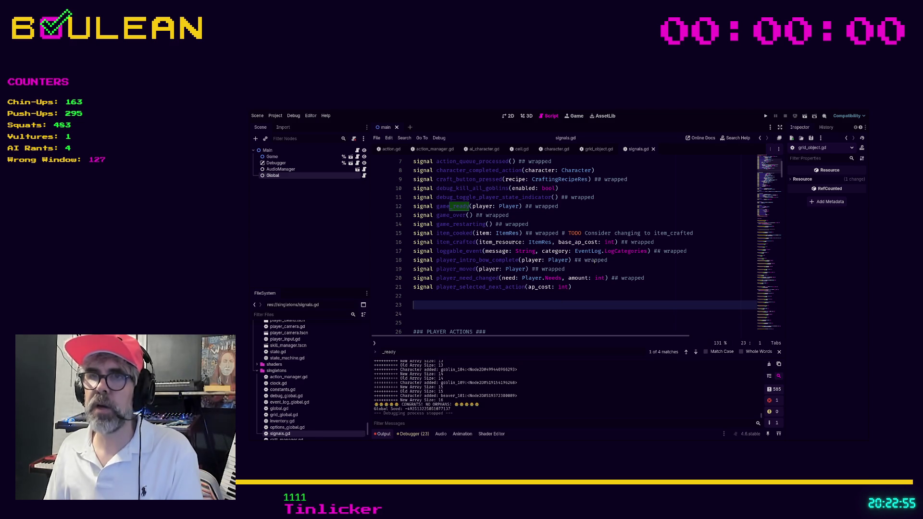
scroll(594, 261, up, 2)
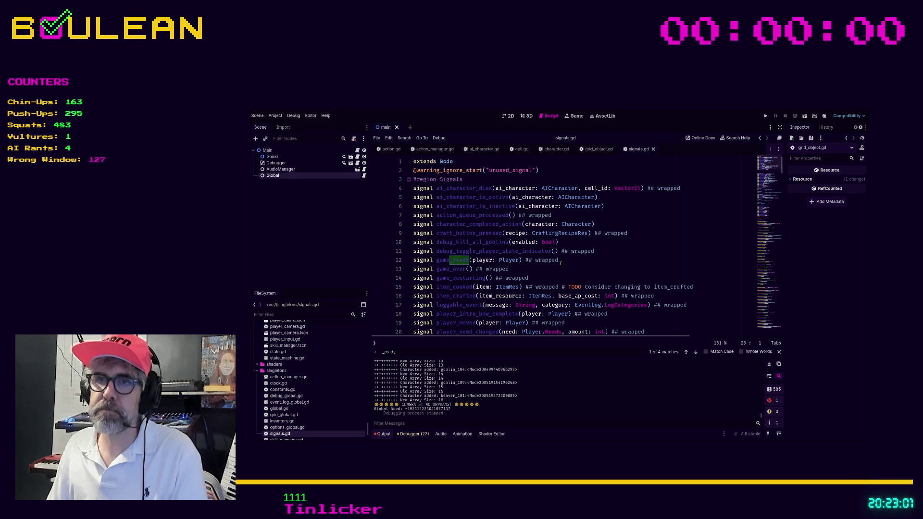
click(560, 262)
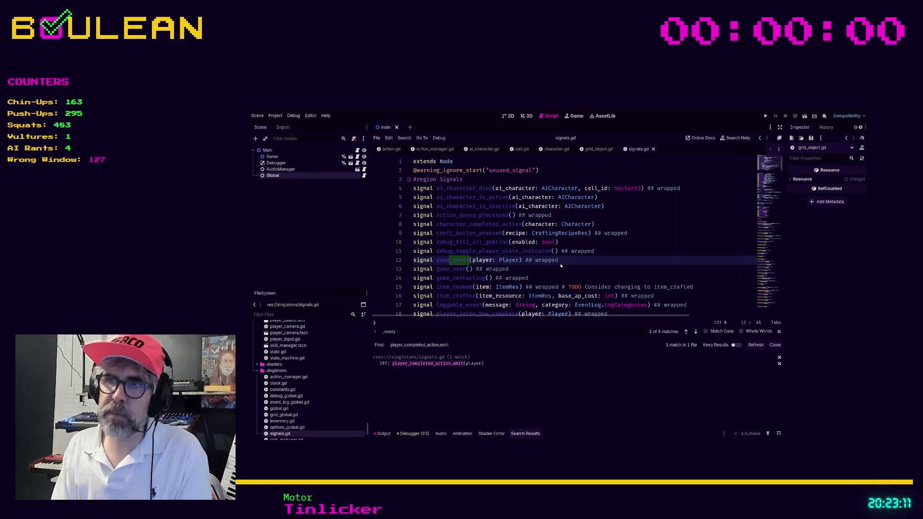
Step: Search for emit_player_completed_action and view the player.gd match at line 180
key(Return)
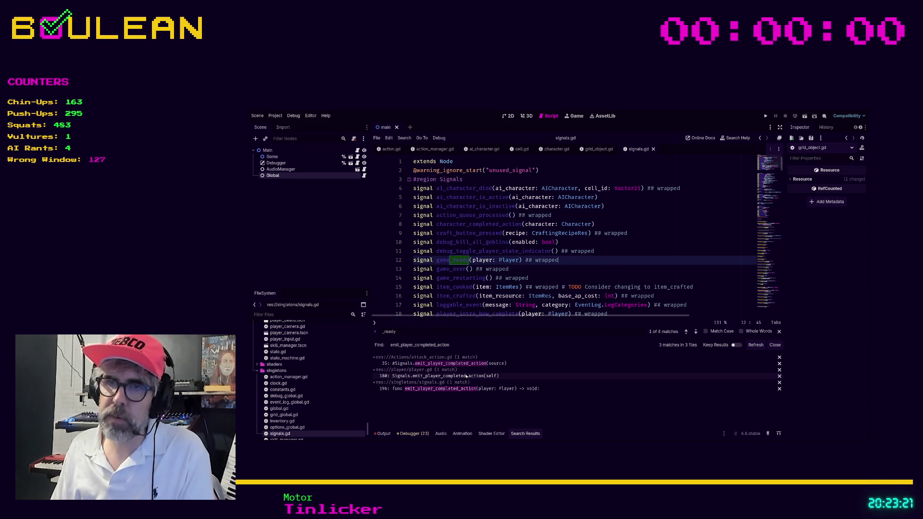
click(466, 376)
scroll(546, 258, up, 2)
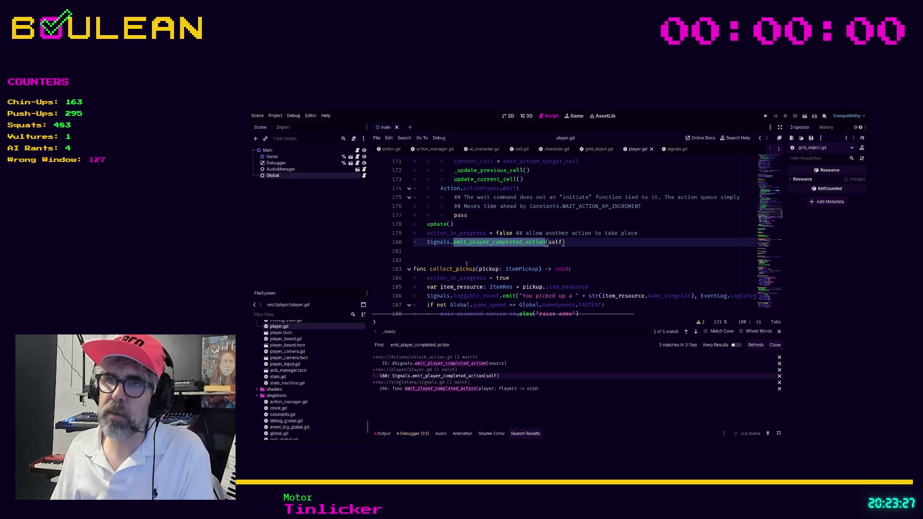
scroll(473, 264, up, 2)
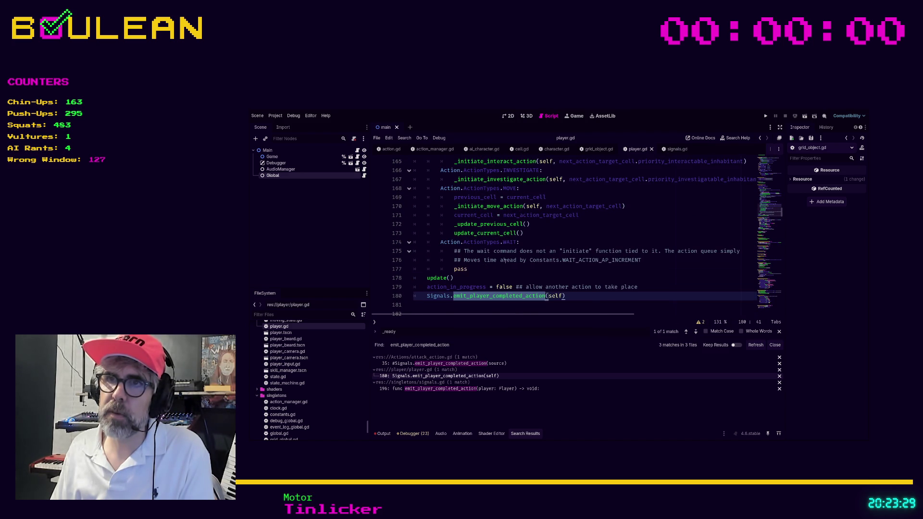
scroll(483, 267, up, 3)
scroll(521, 261, up, 8)
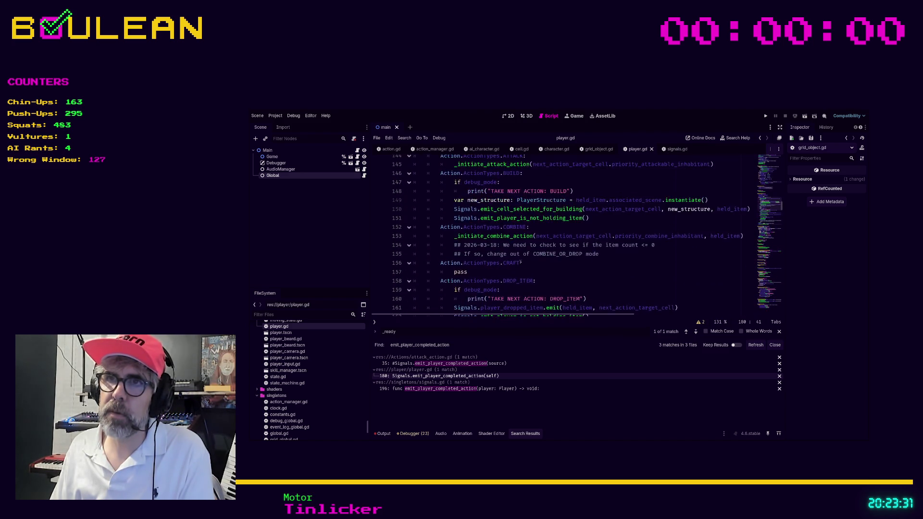
scroll(520, 262, down, 11)
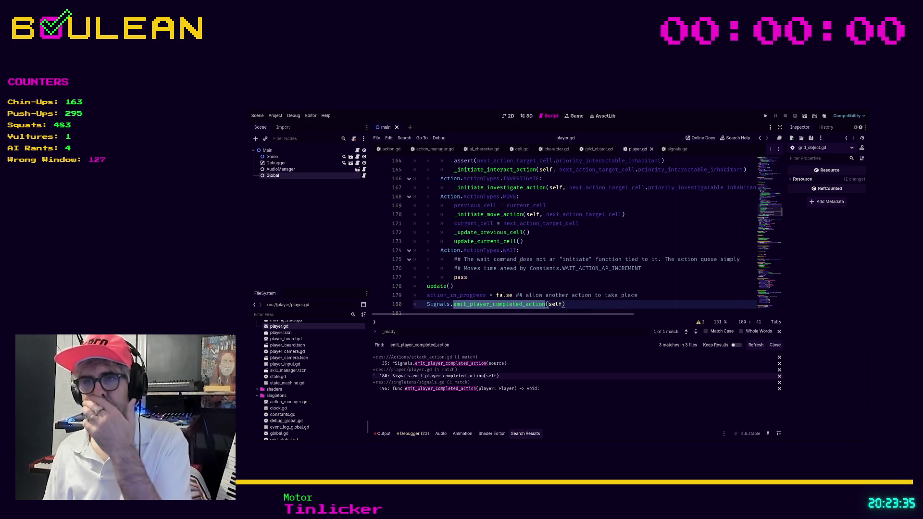
scroll(519, 267, down, 1)
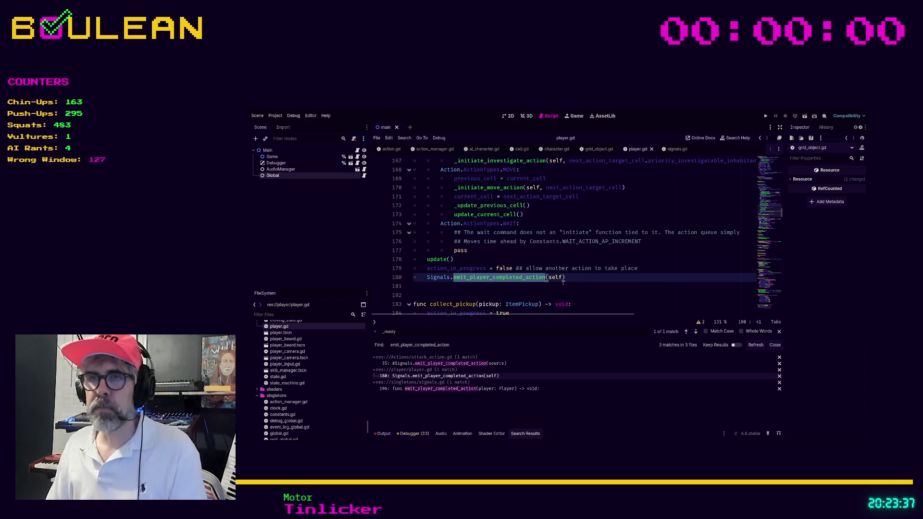
Step: Check the signals.gd definition, then open the commented-out call at attack_action.gd line 35
click(460, 388)
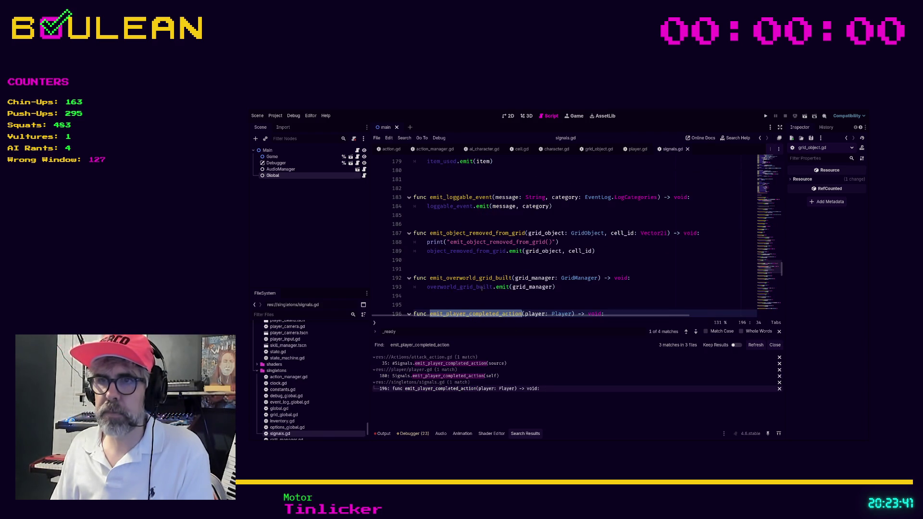
scroll(481, 287, down, 1)
scroll(481, 287, down, 1)
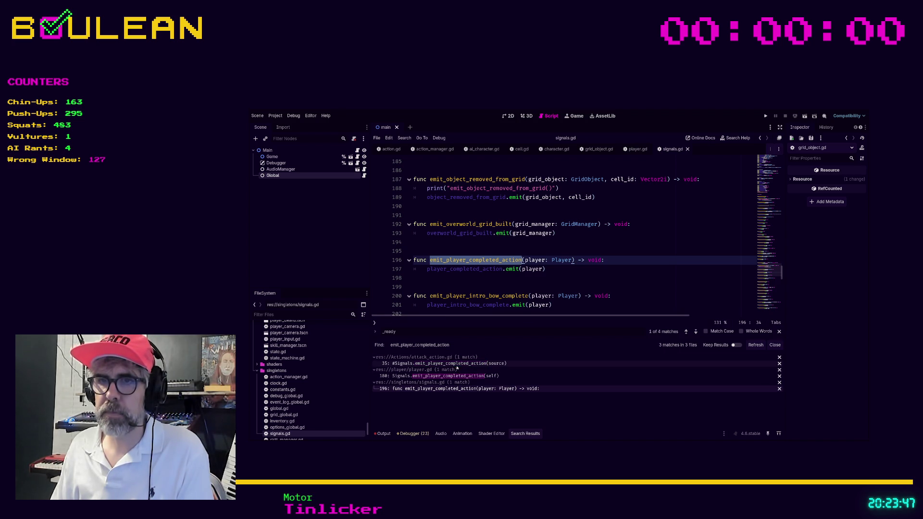
click(499, 363)
scroll(497, 264, up, 4)
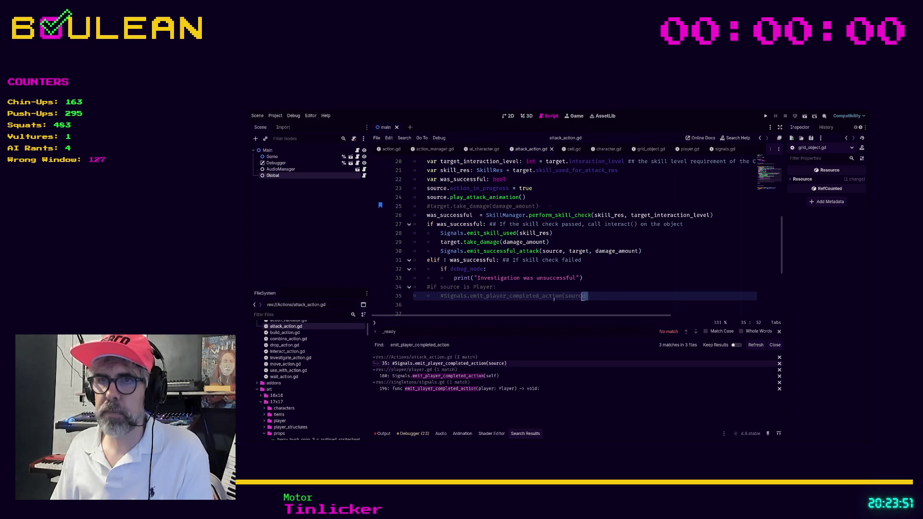
Step: Delete the commented-out player completion lines and critical_attack stub, then save attack_action.gd
drag(587, 296, 414, 287)
key(Delete)
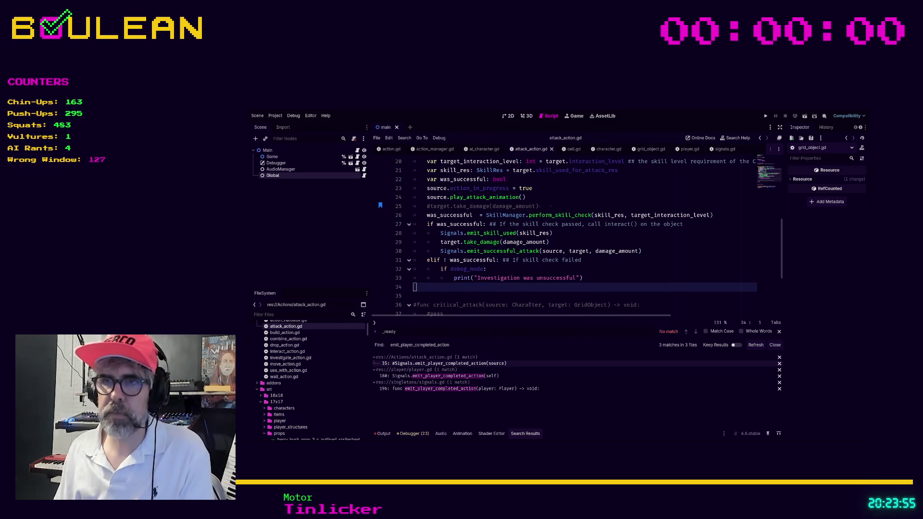
scroll(524, 274, down, 2)
scroll(524, 274, down, 1)
drag(443, 260, 398, 242)
key(Delete)
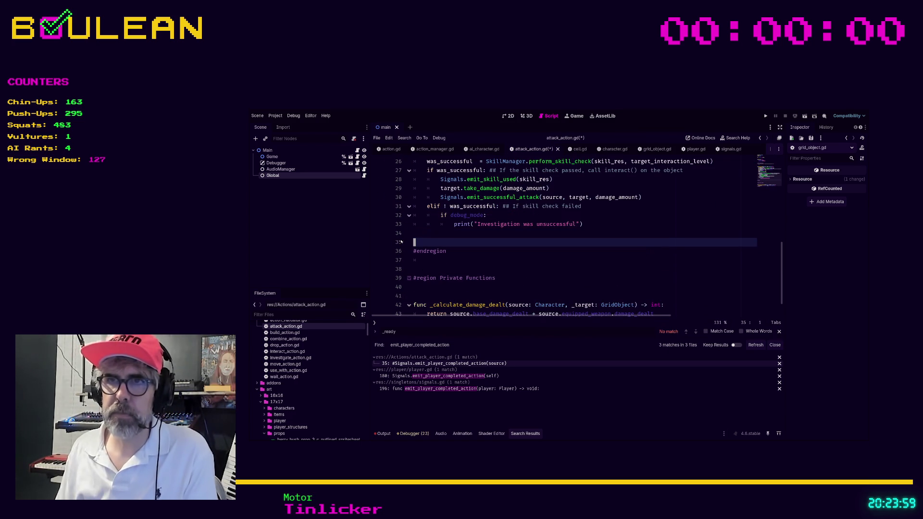
key(ctrl+s)
Step: Remove the commented take_damage line, missed_attack stub and leftover blank line, then save again
scroll(516, 247, up, 2)
scroll(516, 247, up, 1)
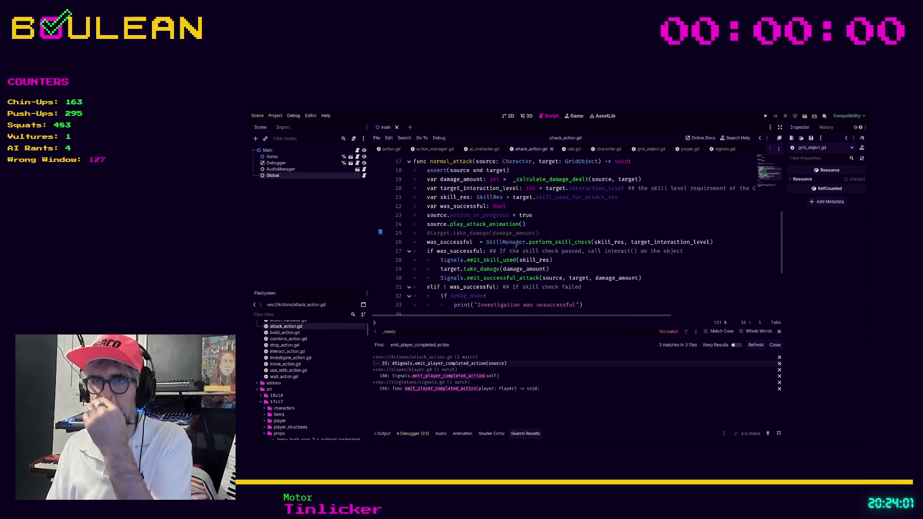
click(559, 233)
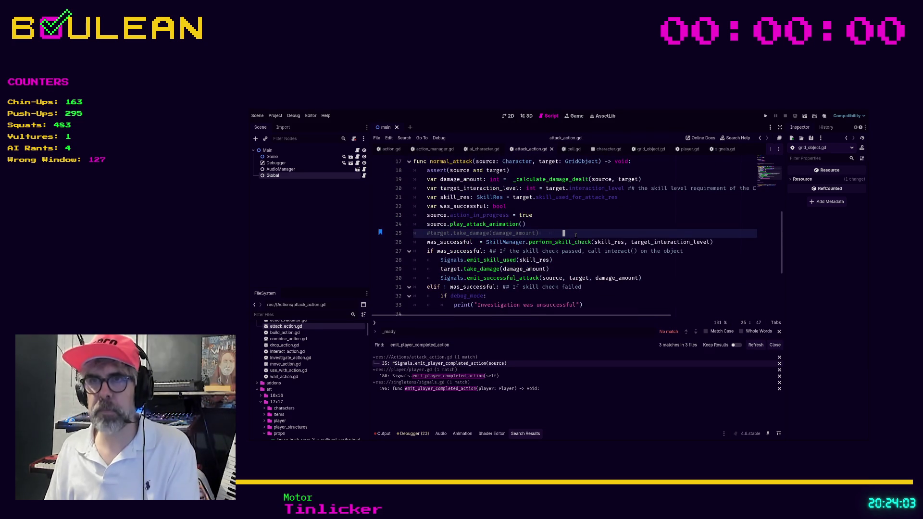
key(ctrl+shift+k)
scroll(553, 236, up, 3)
scroll(552, 236, up, 1)
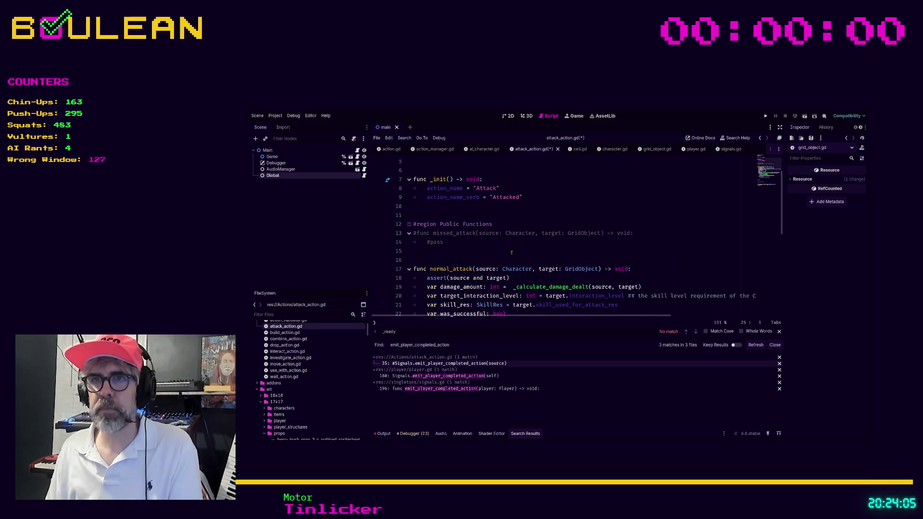
drag(539, 251, 399, 237)
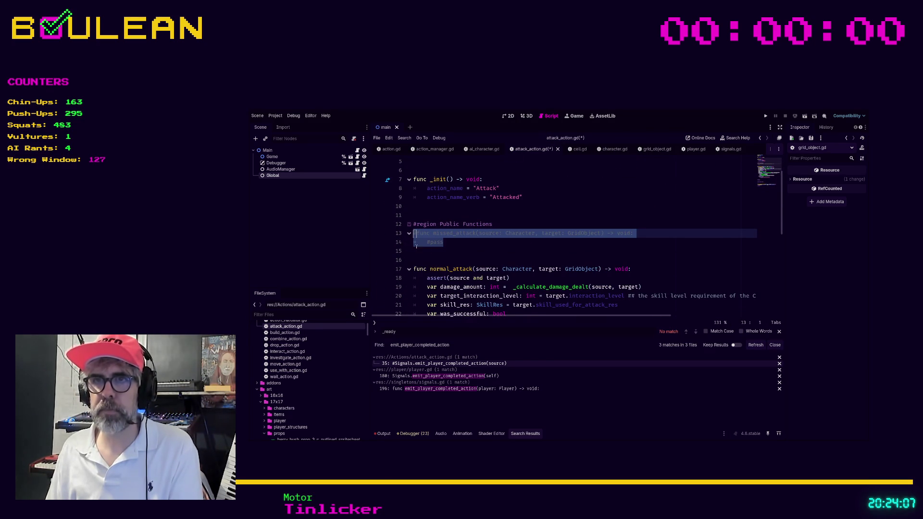
key(ctrl+shift+k)
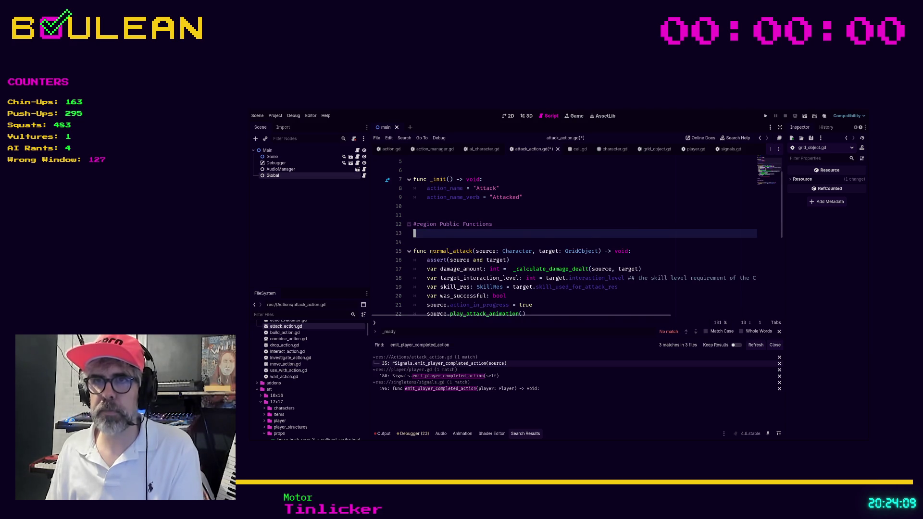
key(ctrl+shift+k)
scroll(480, 238, up, 2)
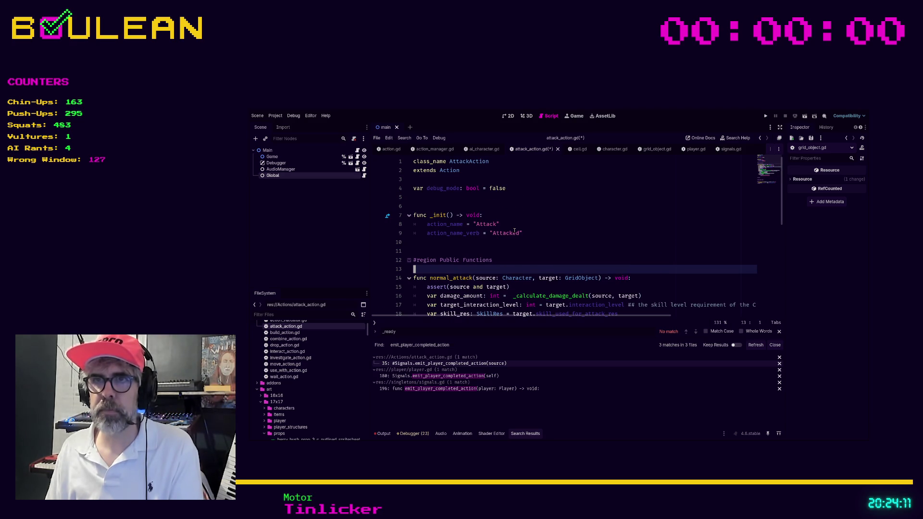
click(518, 249)
key(ctrl+s)
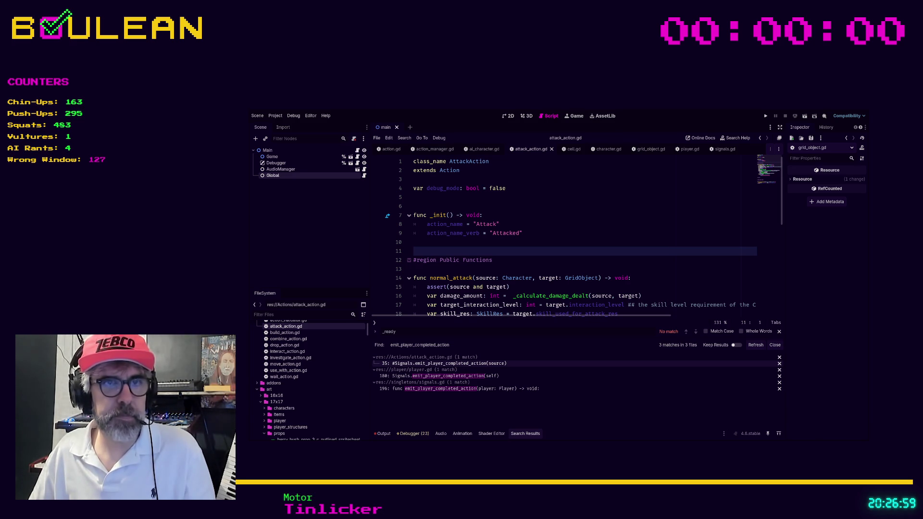
Step: Click into attack_action.gd, leaving the caret on blank line 11
click(601, 233)
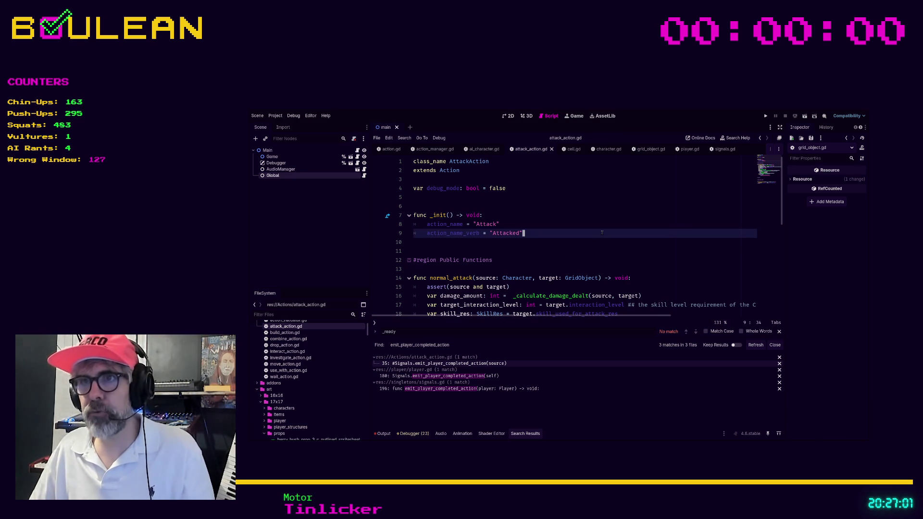
click(528, 248)
Step: Run the game, jump to the failing goblin.gd line, and stop the run
key(F5)
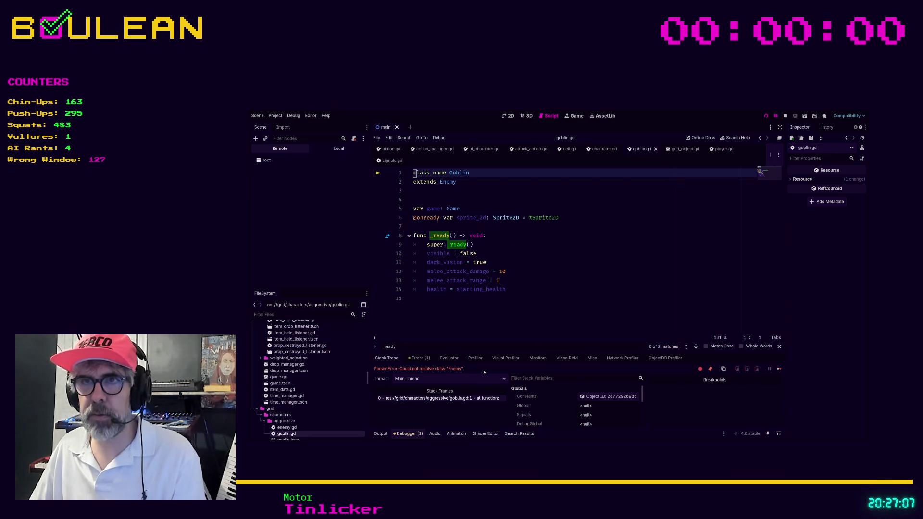
click(483, 306)
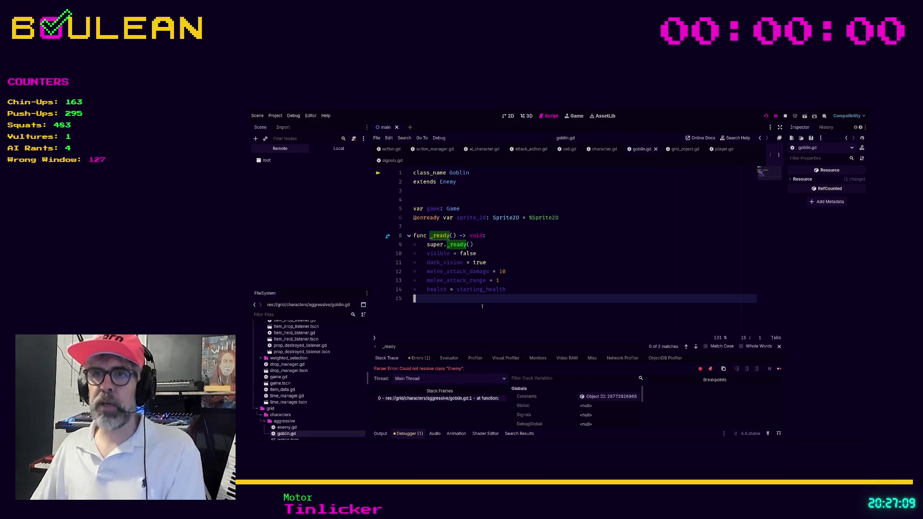
click(471, 399)
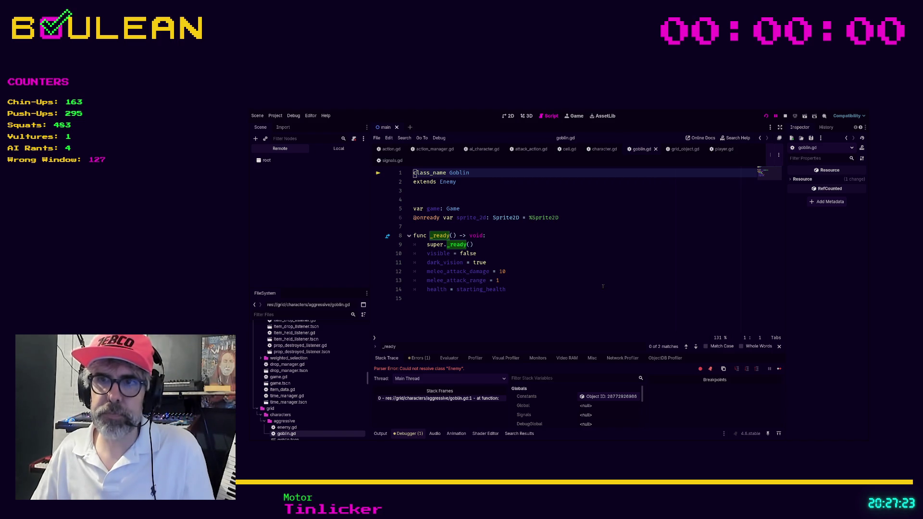
click(786, 116)
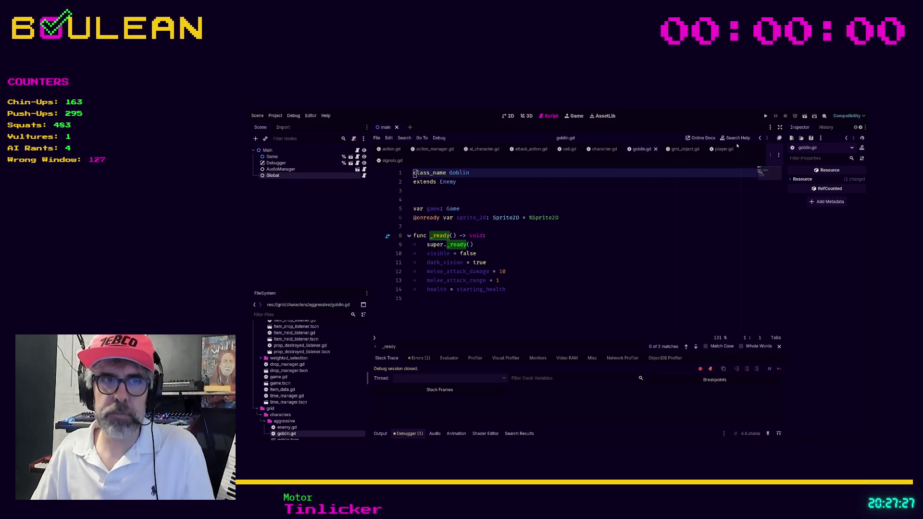
Step: Check the Errors list and open the Enemy class script from goblin.gd
click(526, 309)
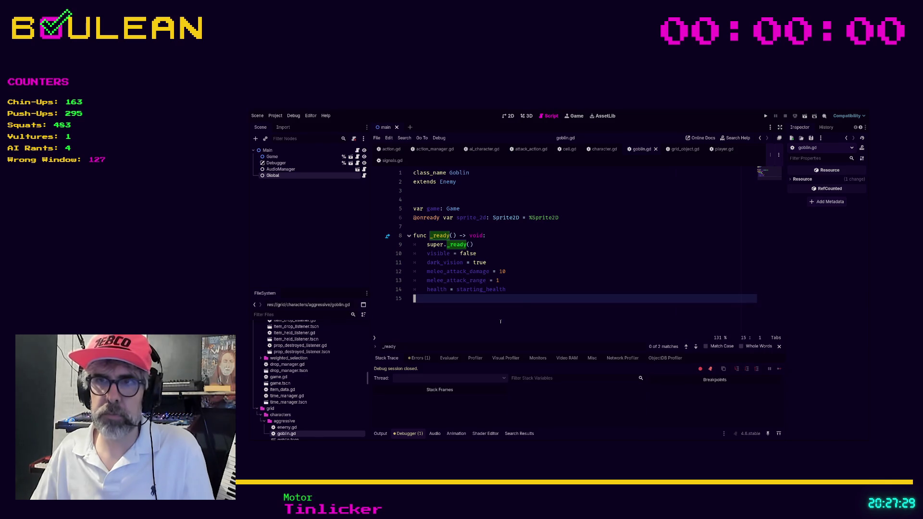
click(419, 358)
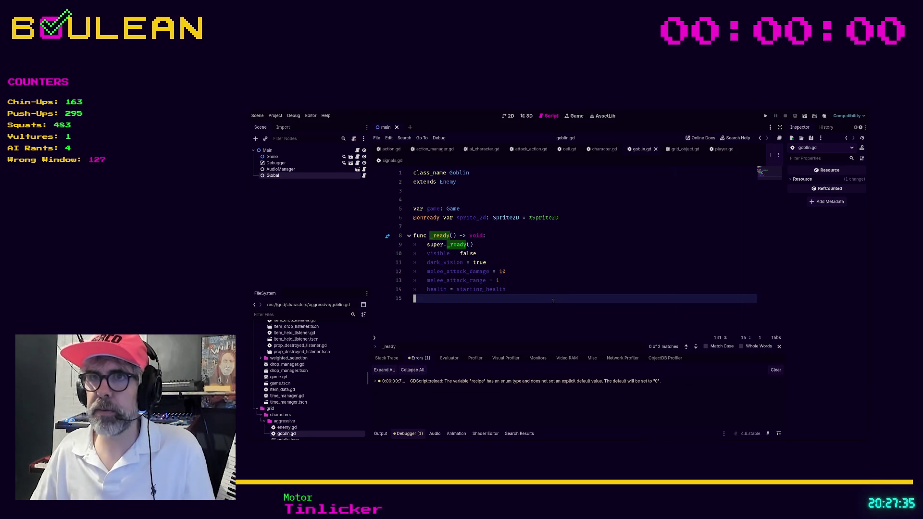
ctrl+click(443, 182)
scroll(553, 246, down, 3)
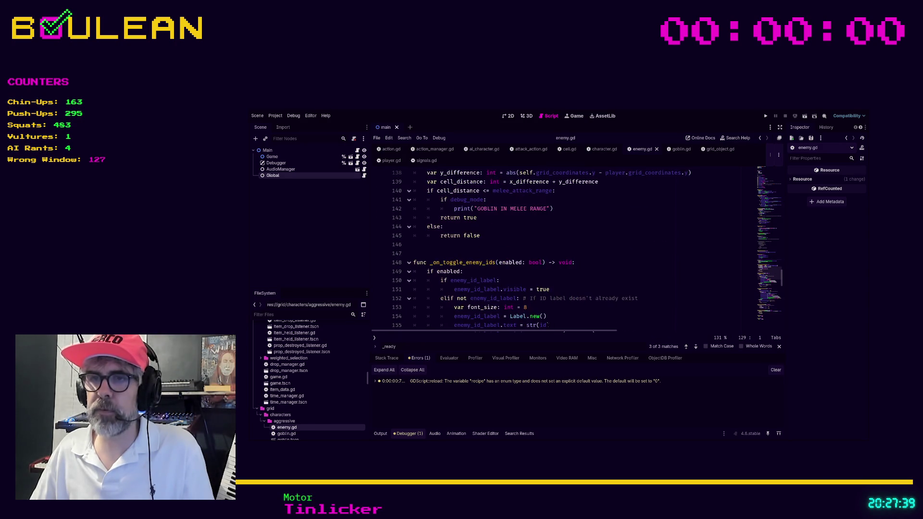
Step: Rerun the game from enemy.gd and stop it again
click(566, 289)
key(F5)
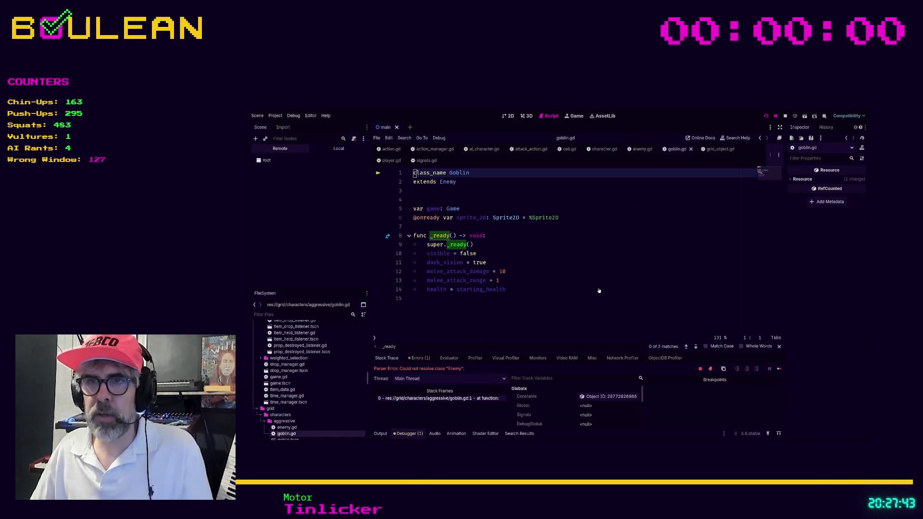
click(785, 117)
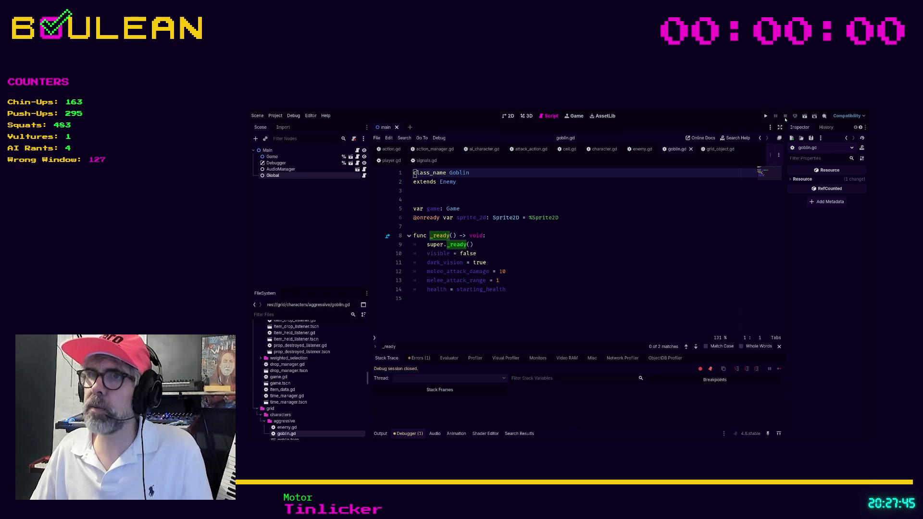
Step: Return to enemy.gd, scroll to the top, and open the AICharacter parent script
key(alt+Left)
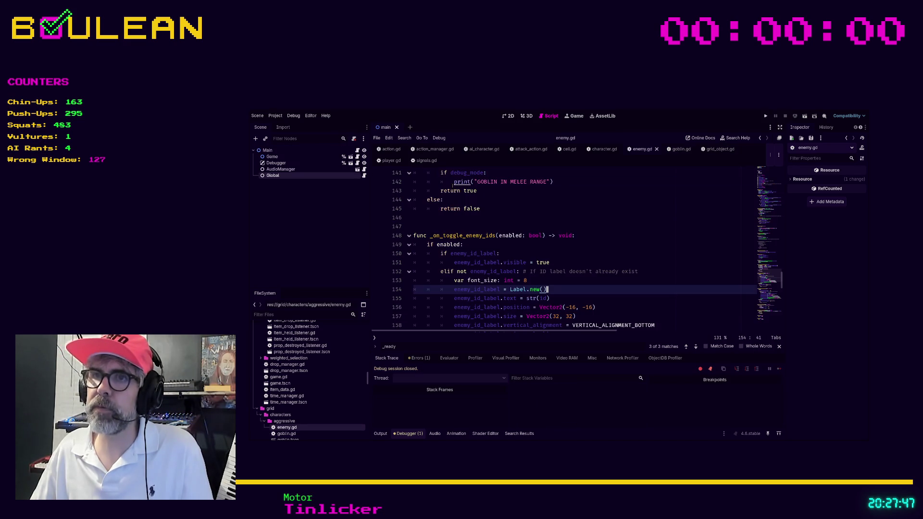
click(625, 284)
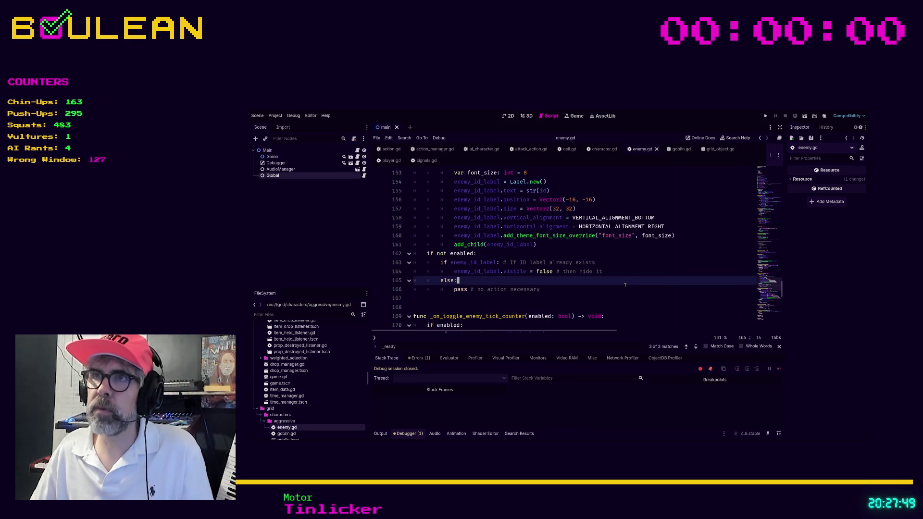
scroll(624, 285, down, 14)
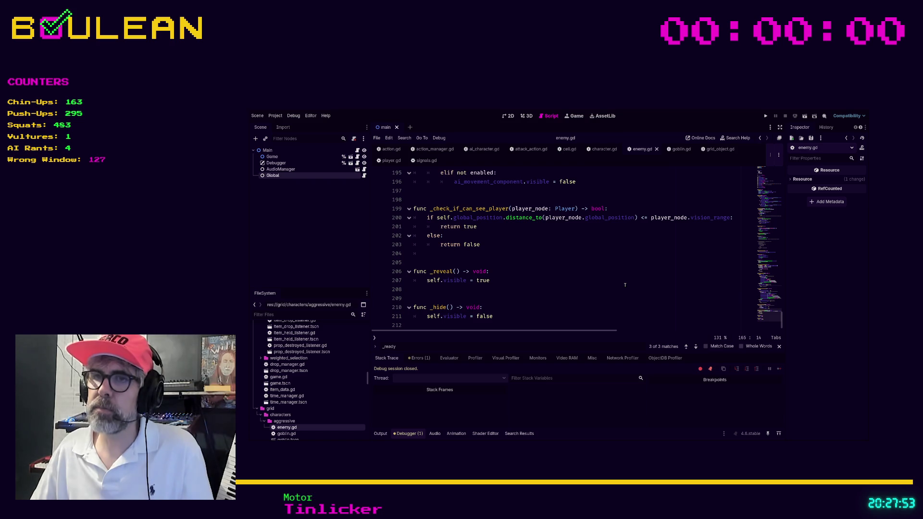
scroll(625, 285, up, 5)
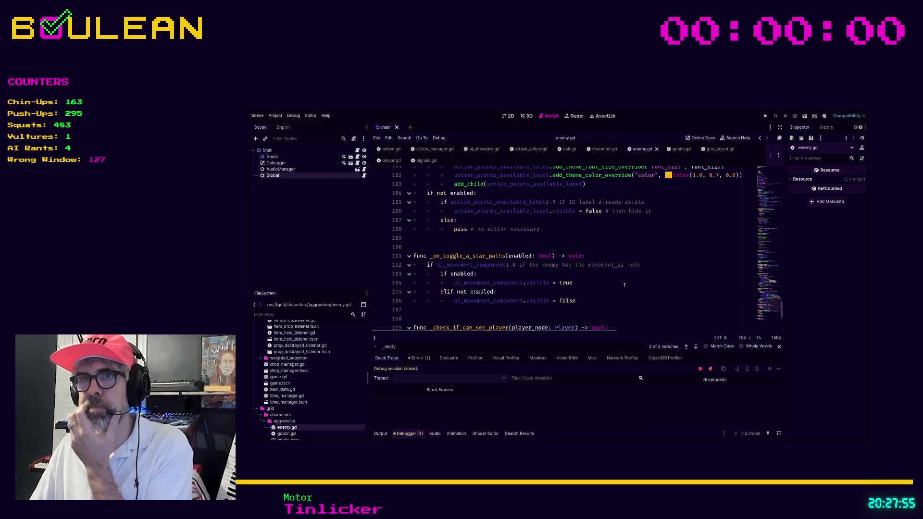
scroll(624, 285, up, 20)
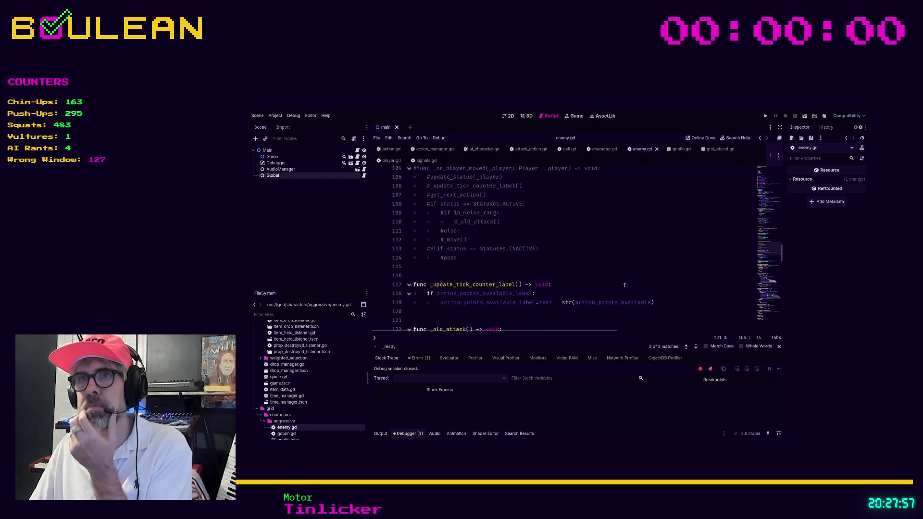
scroll(624, 285, up, 20)
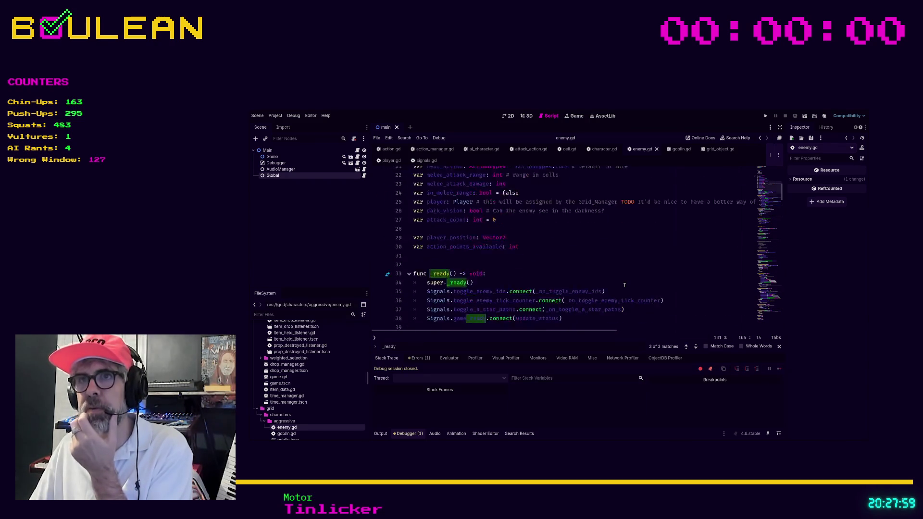
scroll(625, 285, up, 7)
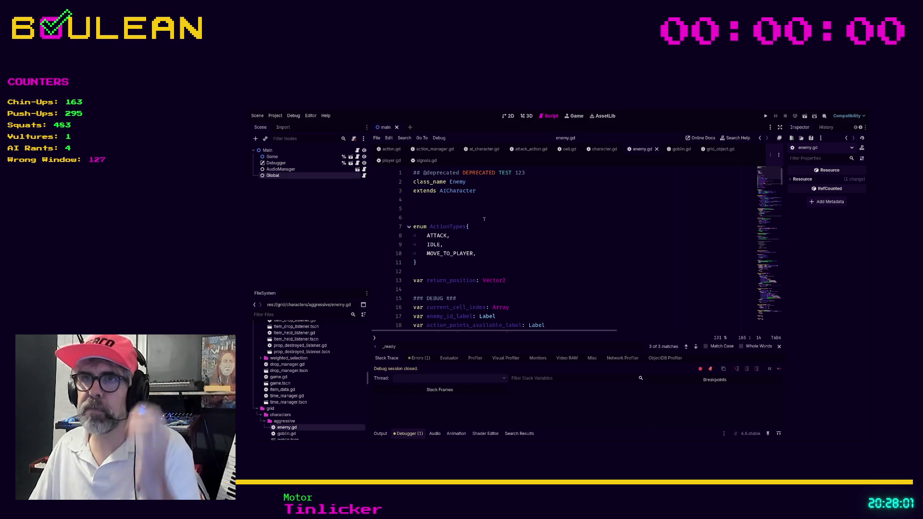
ctrl+click(466, 192)
Step: Change _update's parameter from player: Player to character: Character
scroll(523, 262, down, 2)
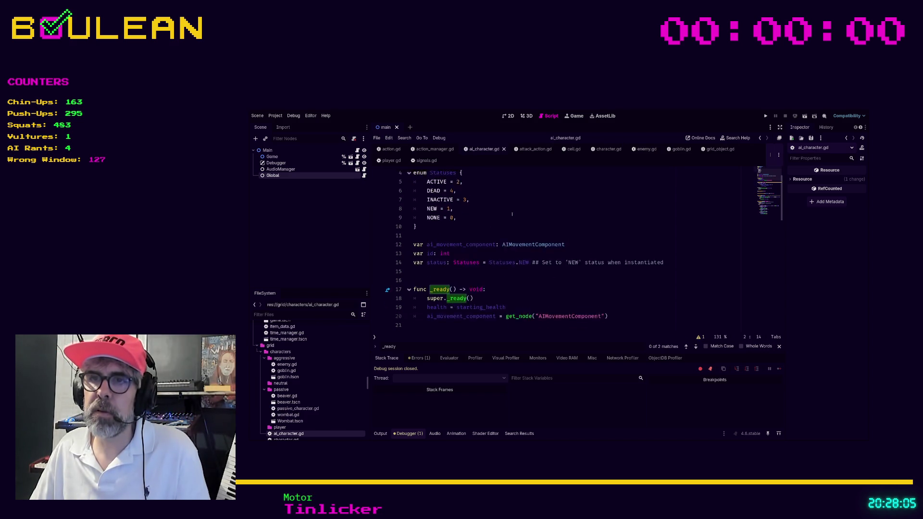
click(523, 262)
scroll(523, 262, down, 2)
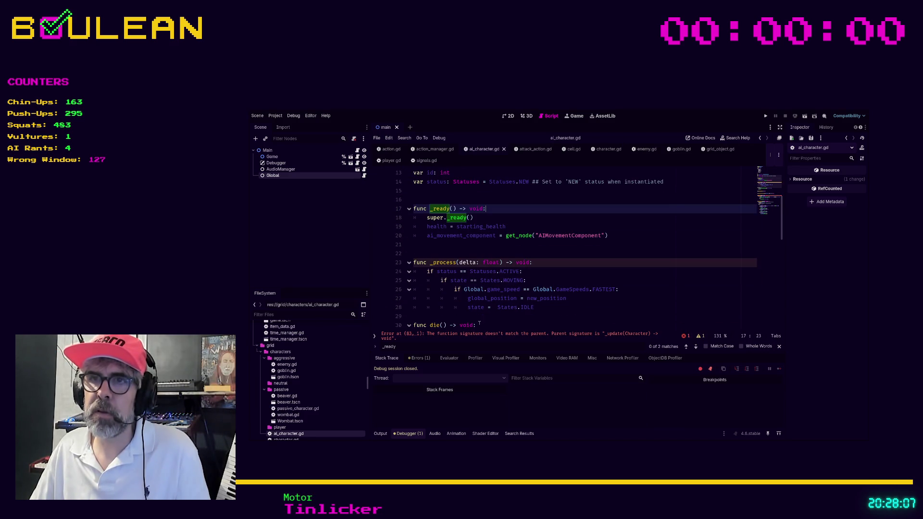
click(459, 335)
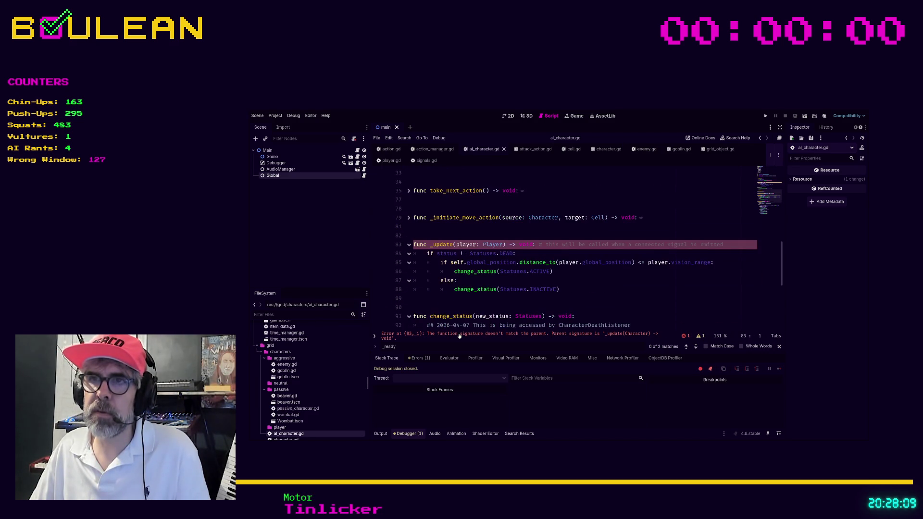
click(503, 245)
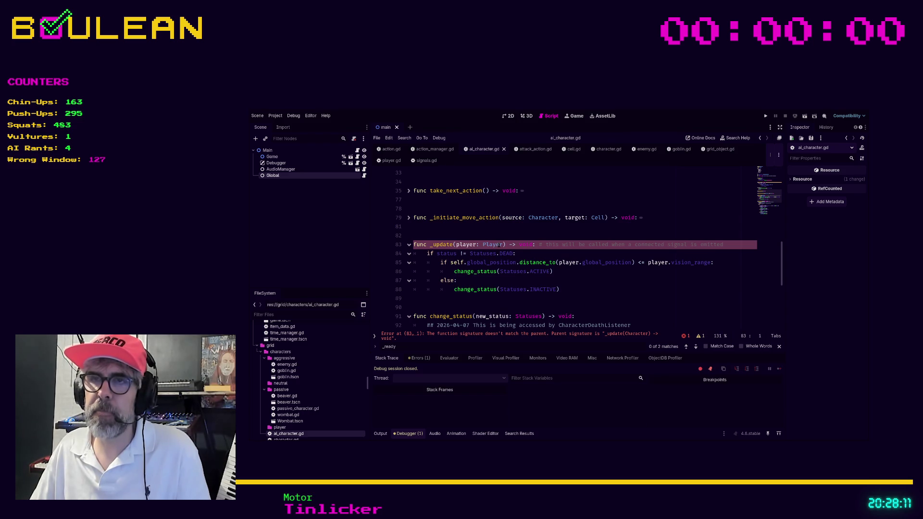
key(ctrl+shift+Left)
key(ctrl+shift+Left)
key(ctrl+shift+Left)
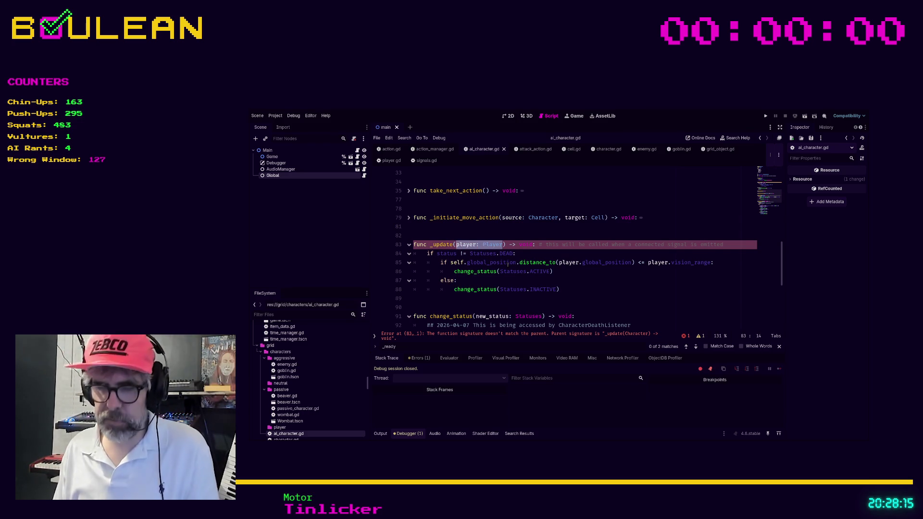
text(character:)
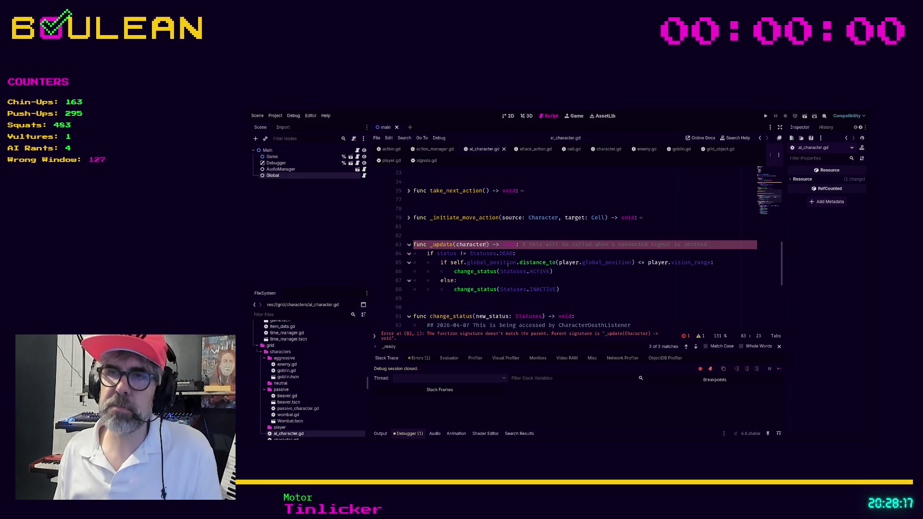
text( Charact)
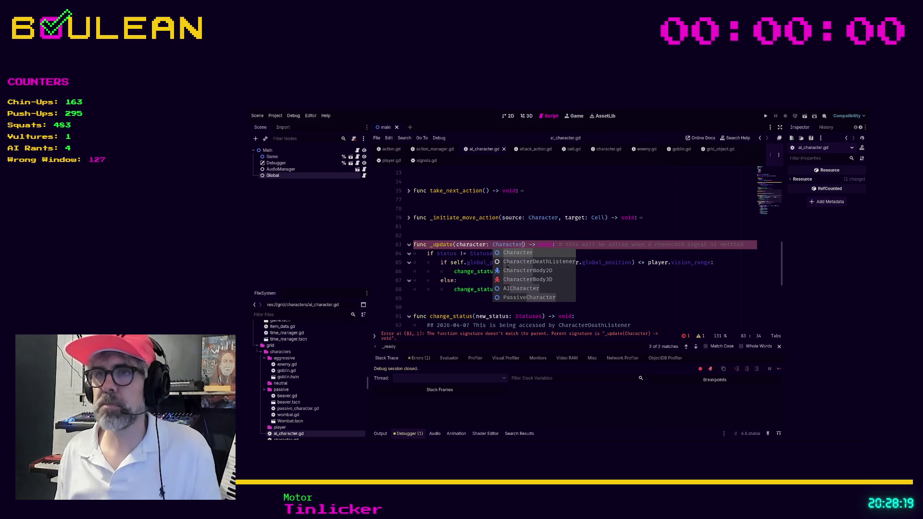
key(Return)
Step: Replace both player references on line 85 with character
click(612, 291)
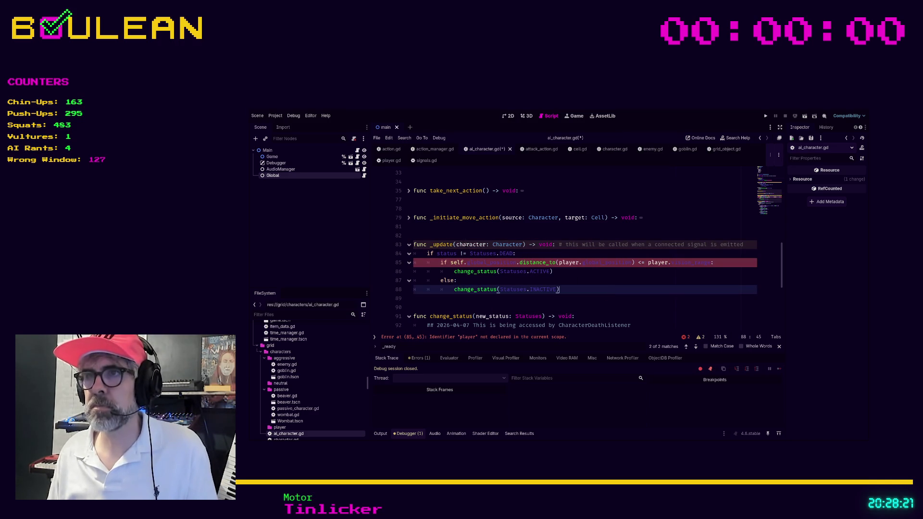
double_click(481, 244)
key(ctrl+c)
double_click(569, 263)
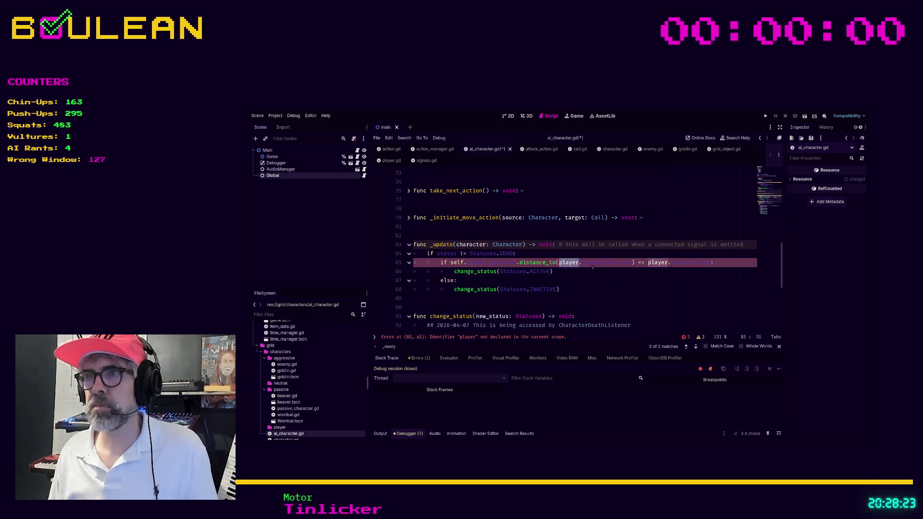
key(ctrl+v)
double_click(671, 262)
key(ctrl+v)
Step: Save ai_character.gd and run the game
click(615, 290)
key(ctrl+s)
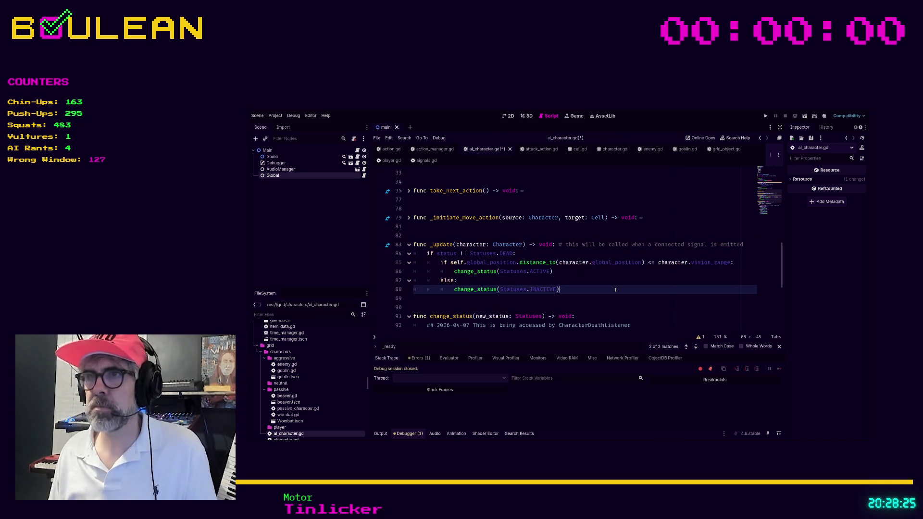
key(F5)
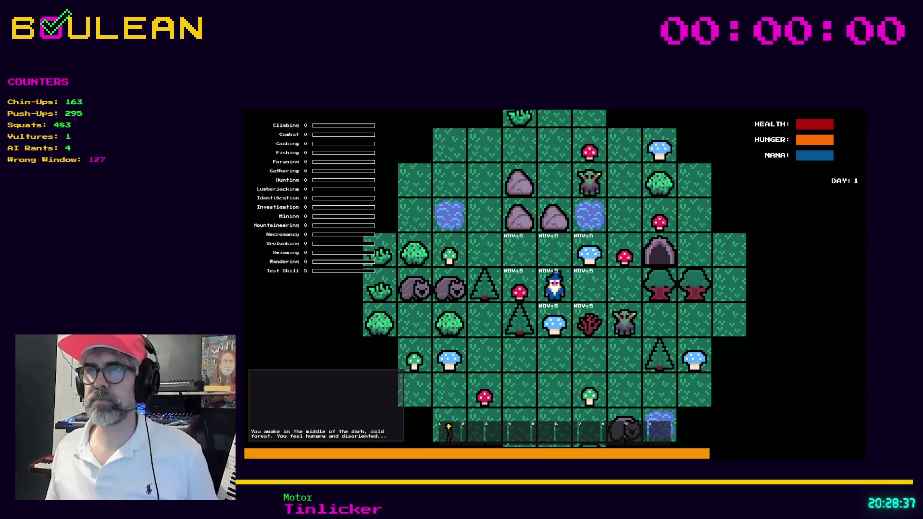
Step: Have the wizard eat the Staff from hotbar slot 1, then zoom the map in
key(1)
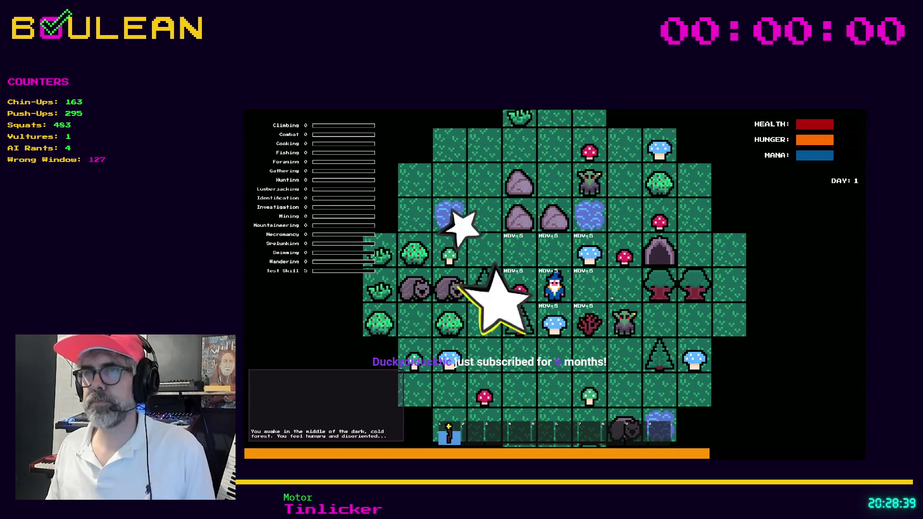
key(e)
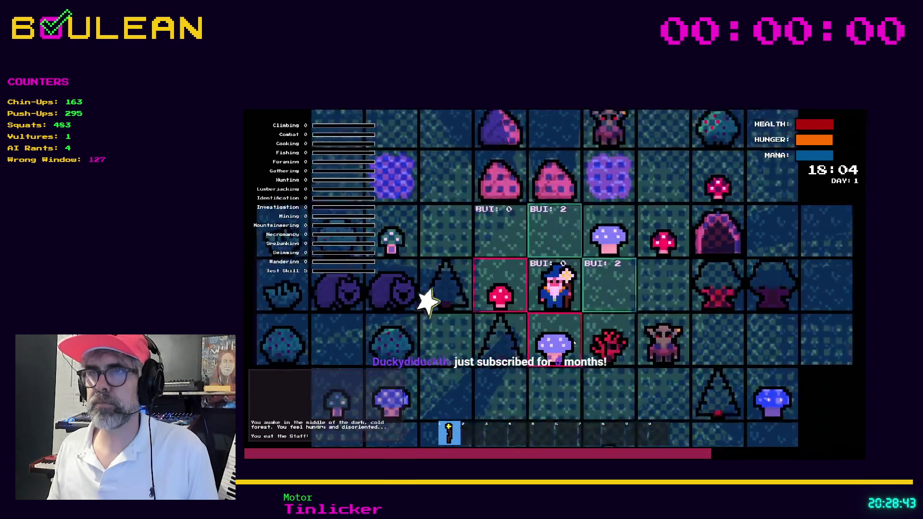
scroll(573, 342, up, 3)
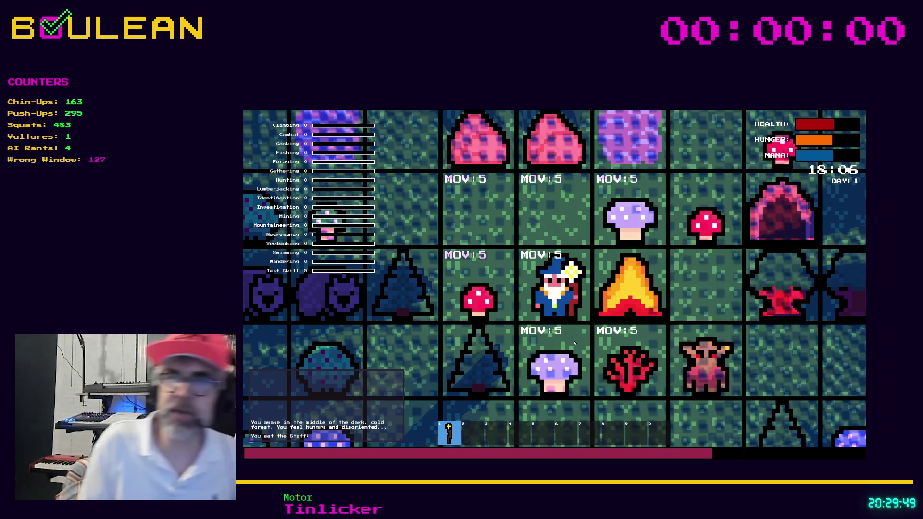
Step: Zoom the map out and move the wizard up one tile
scroll(576, 301, down, 3)
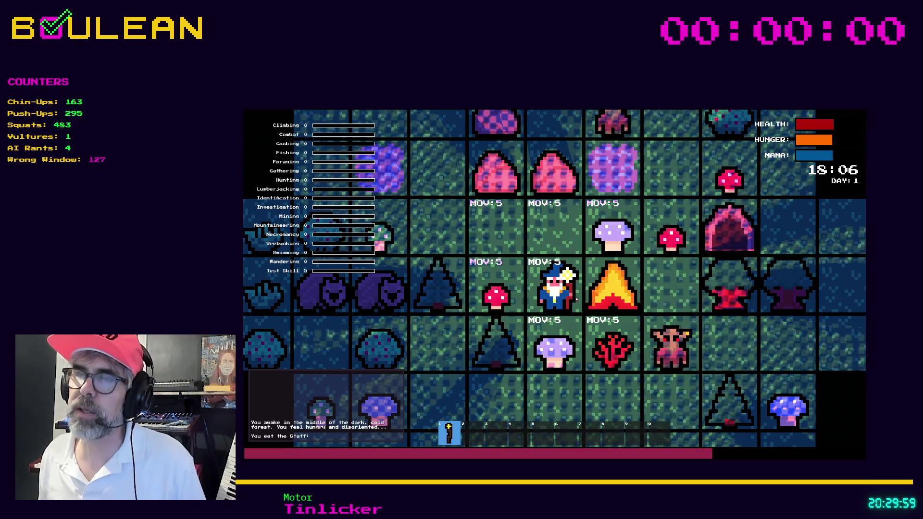
key(Up)
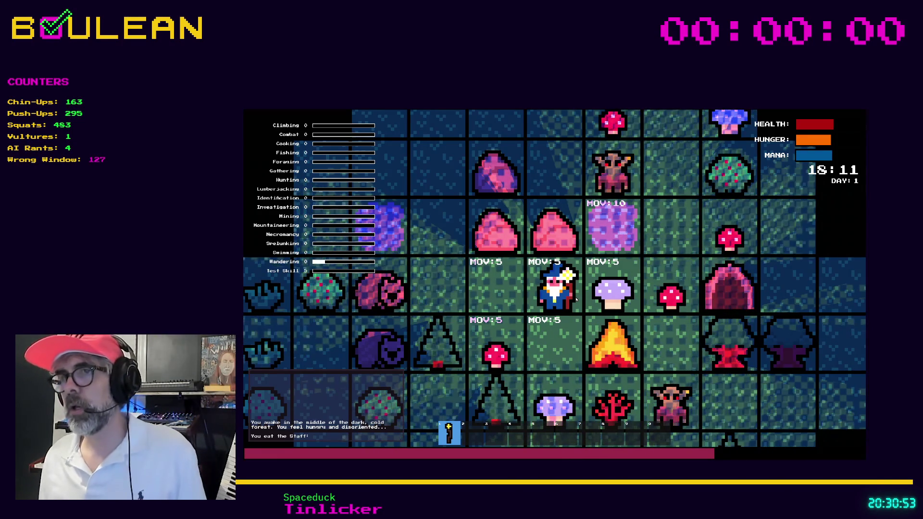
Step: Walk the wizard over to mine the rock and gather the grass tuft
key(Left)
key(Left)
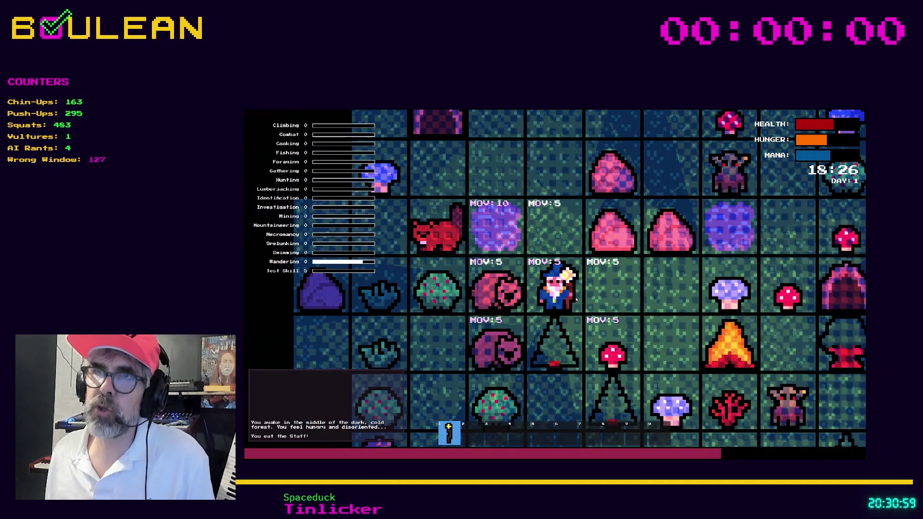
key(Up)
key(Up)
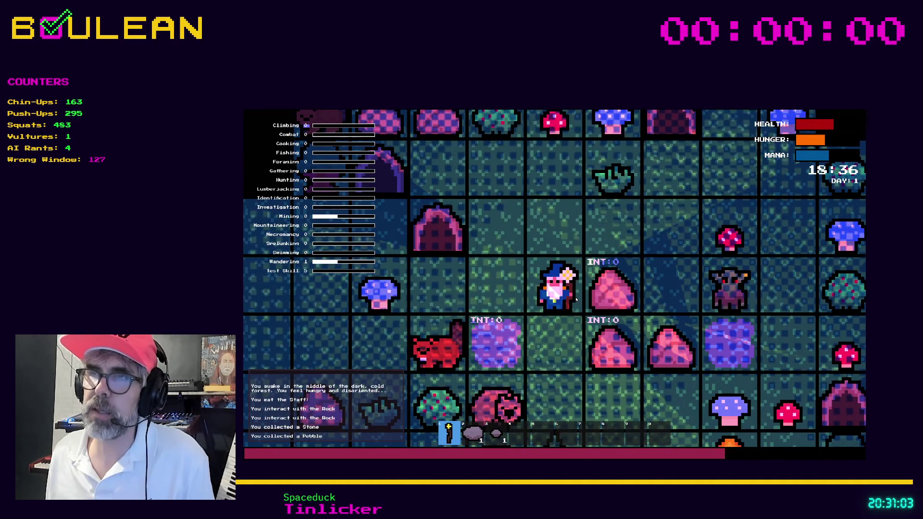
key(Right)
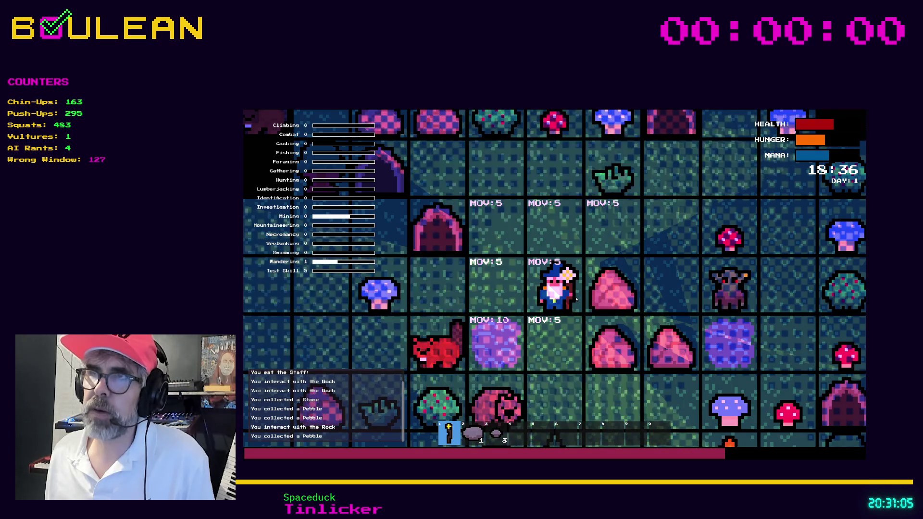
key(Up)
key(Up)
key(Right)
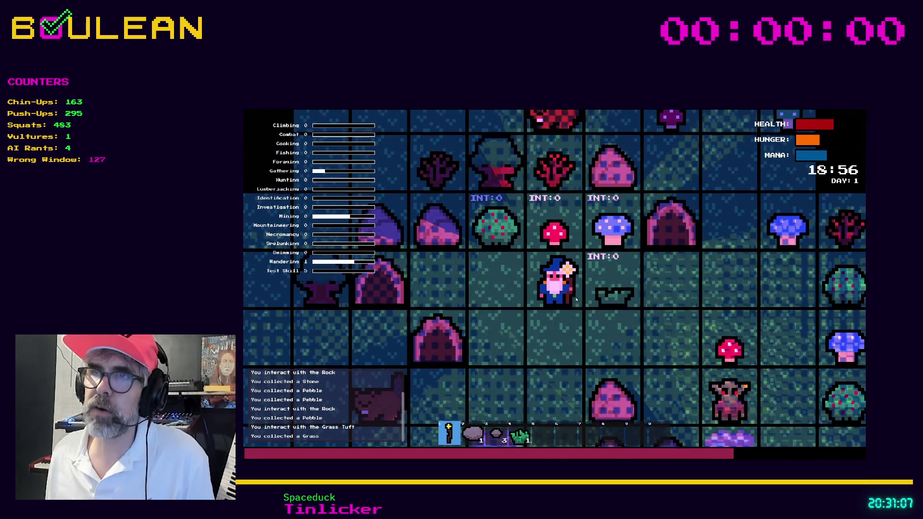
key(Up)
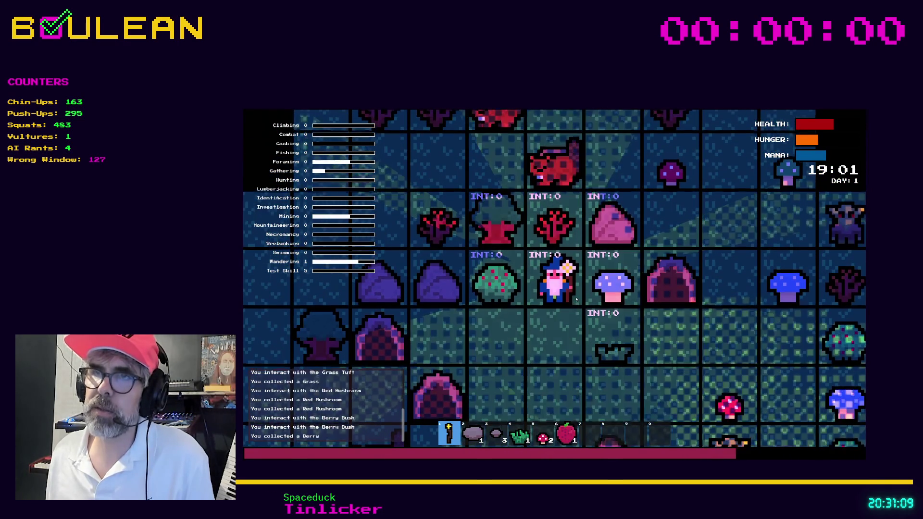
Step: Gather sticks from the sapling, step down, and bring up the crafting list
key(Escape)
key(Right)
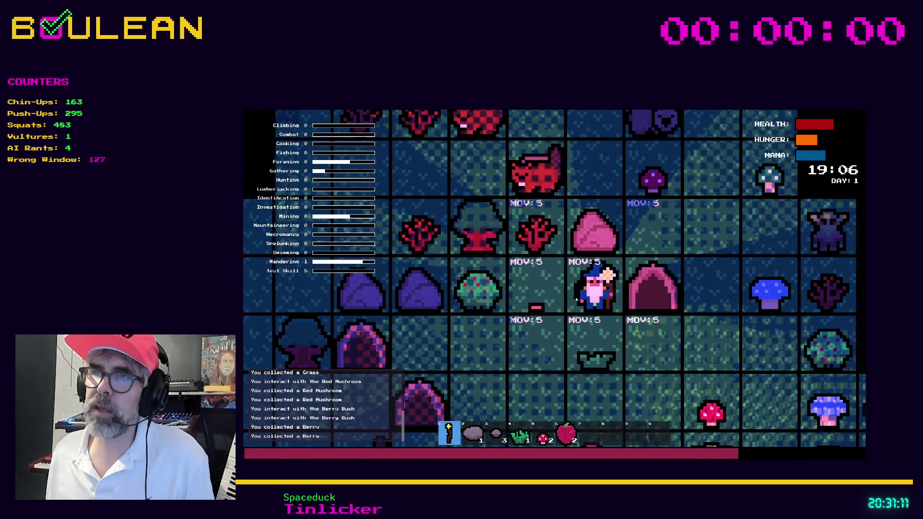
key(Left)
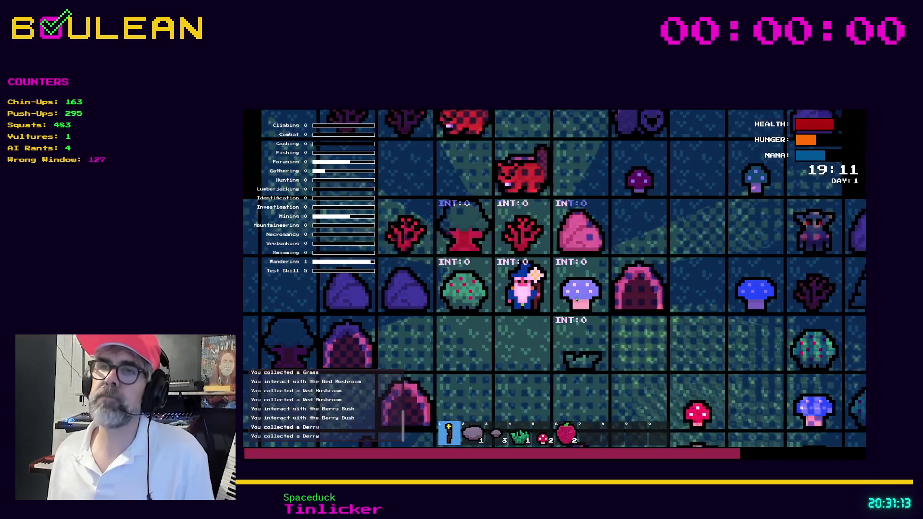
key(Up)
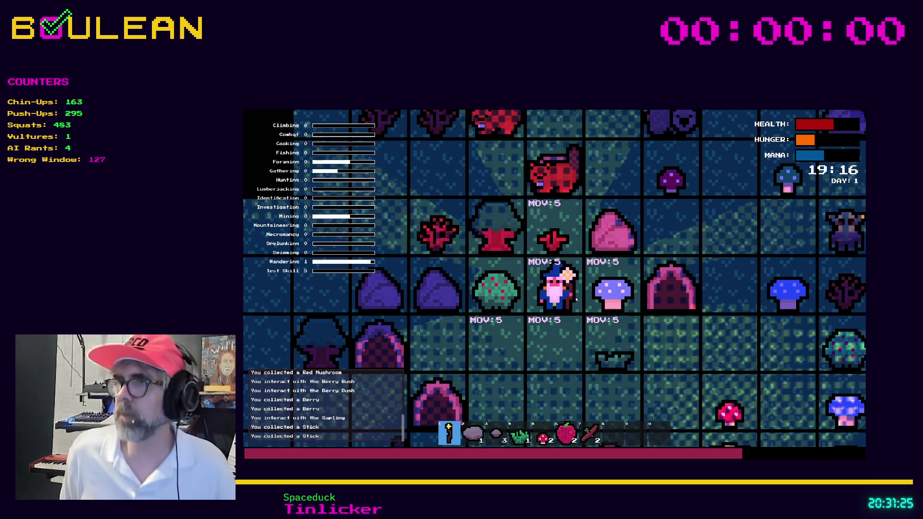
key(s)
key(c)
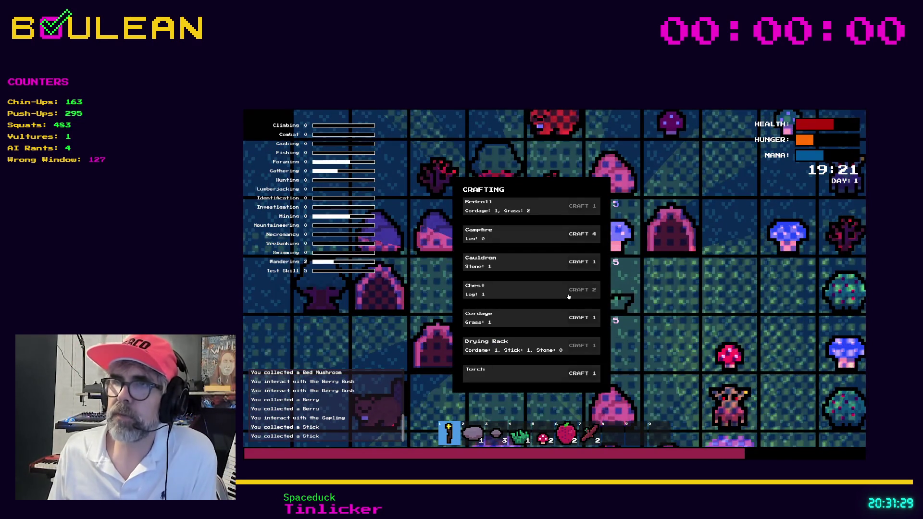
Step: Close crafting, fell the tree and collect its logs, approach the animals, then stop the game with F8
key(c)
key(w)
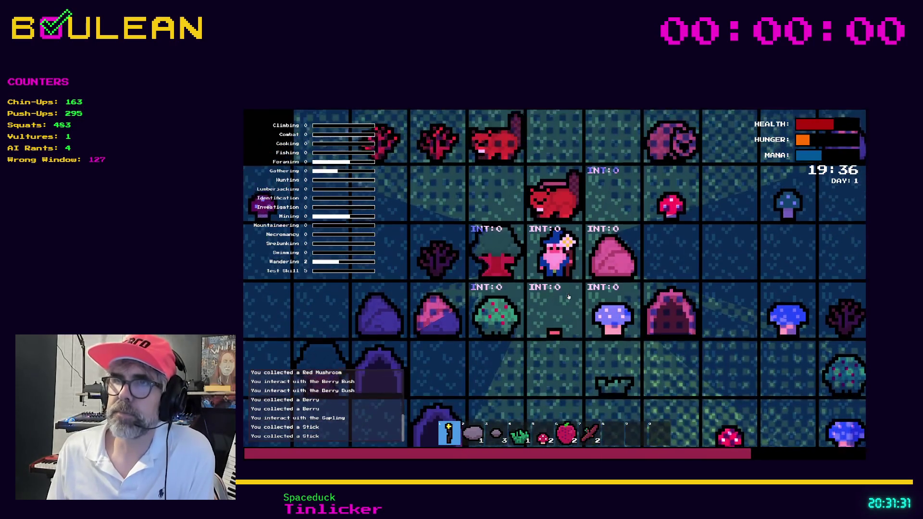
key(a)
key(a)
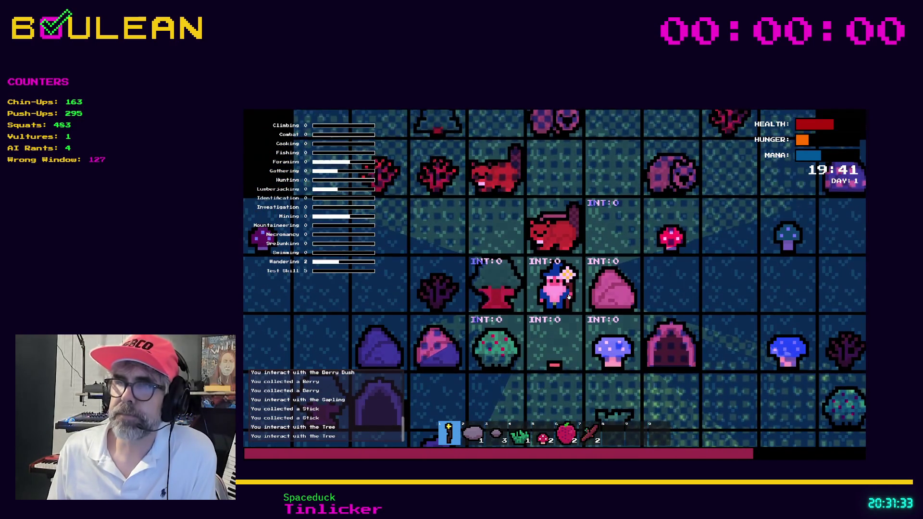
key(a)
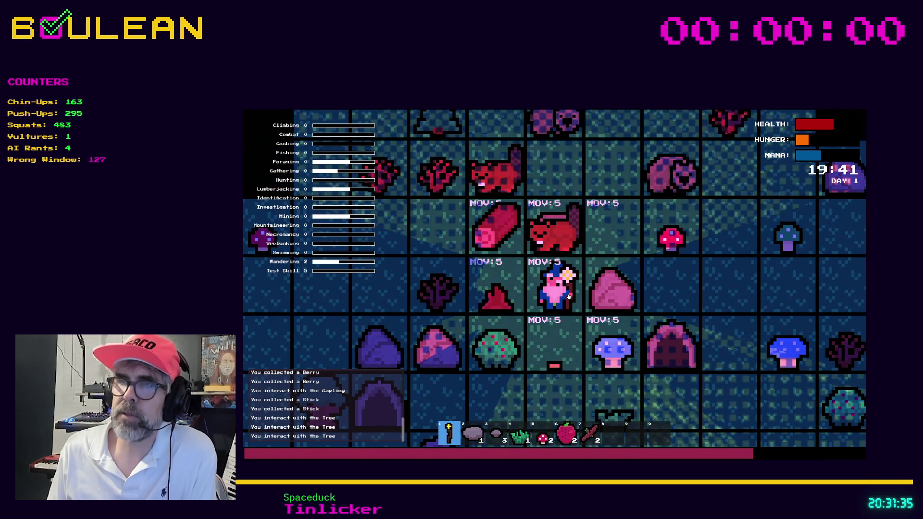
key(a)
key(w)
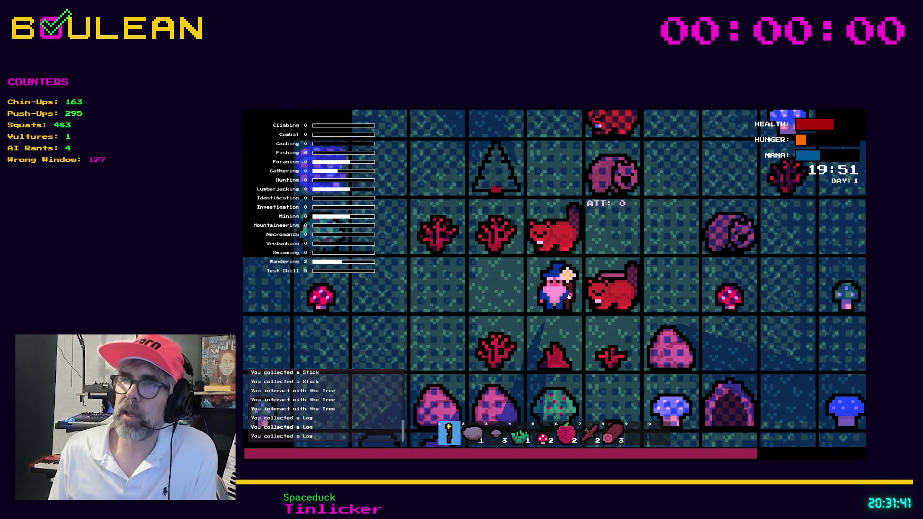
key(Up)
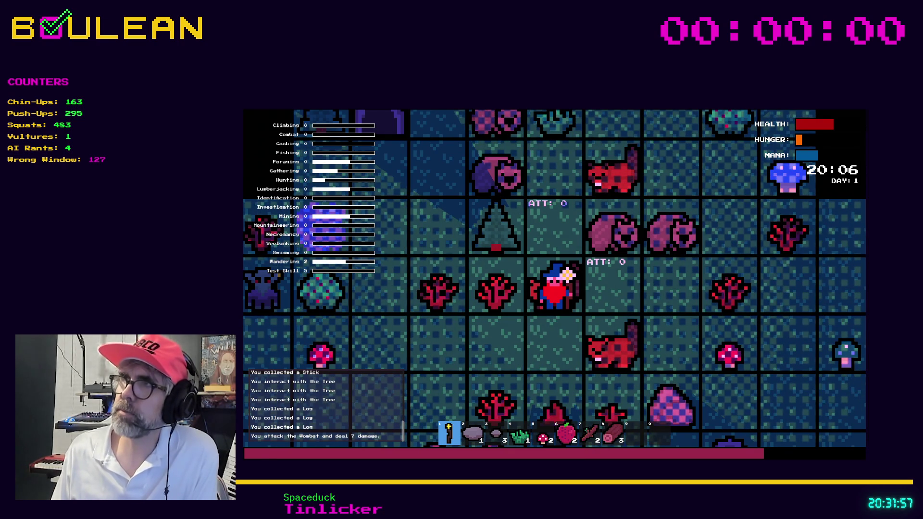
key(F8)
click(557, 257)
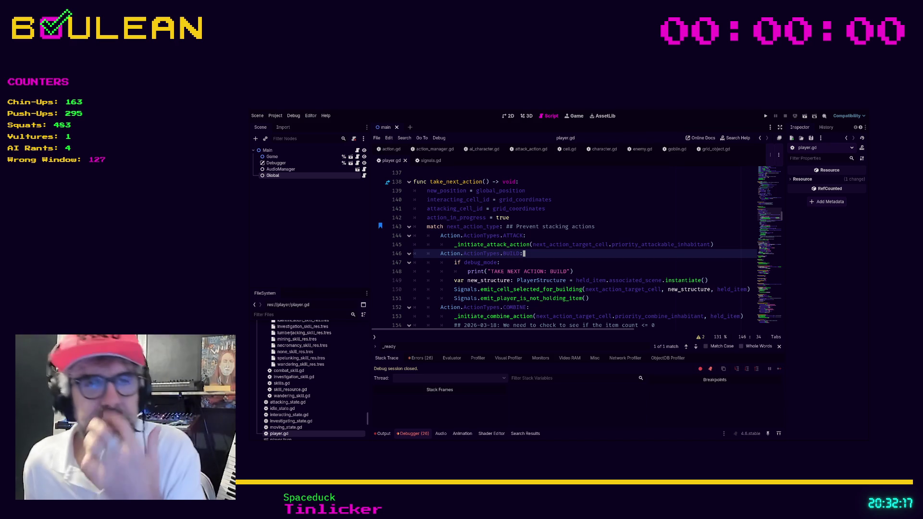
click(541, 309)
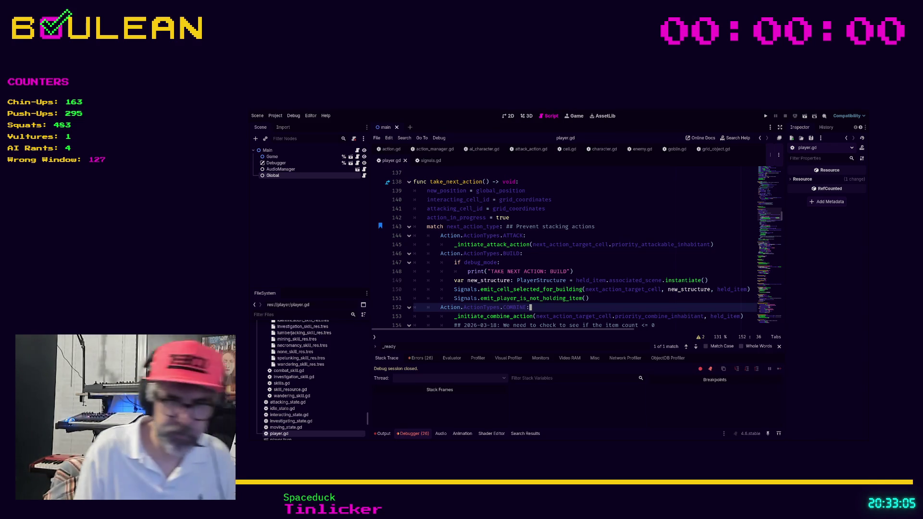
click(556, 210)
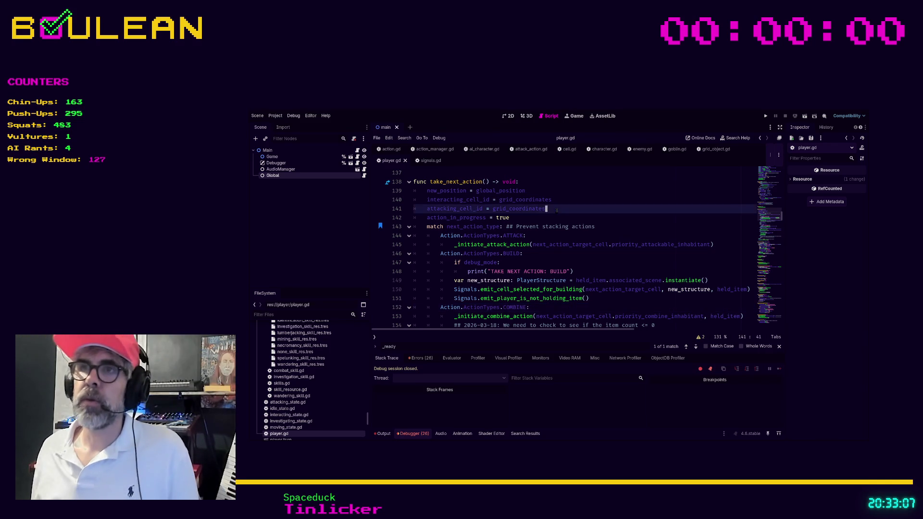
scroll(556, 210, up, 5)
Step: Search all project files for _update using Find in Files
click(556, 210)
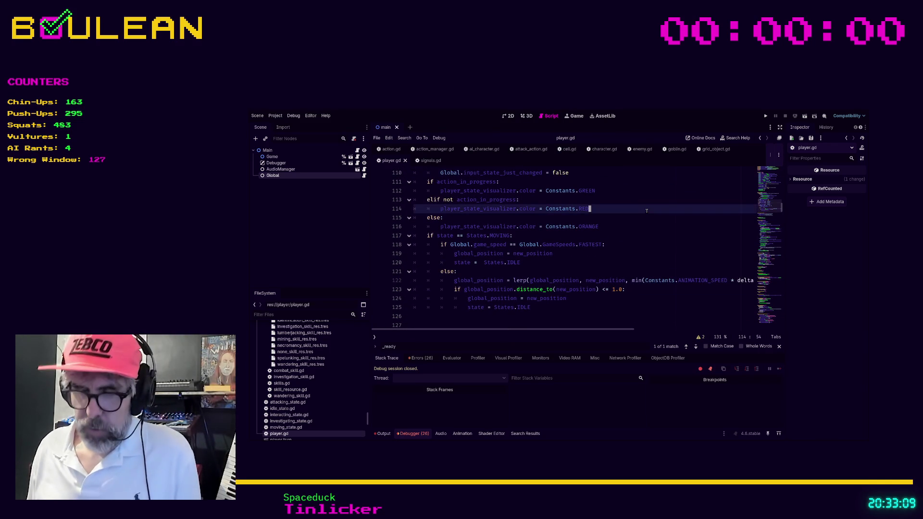
key(ctrl+f)
text(_update)
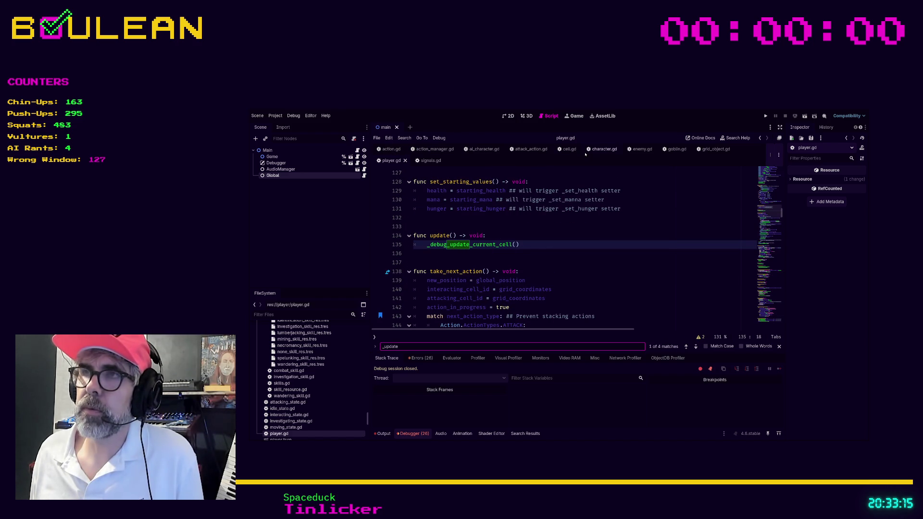
click(573, 264)
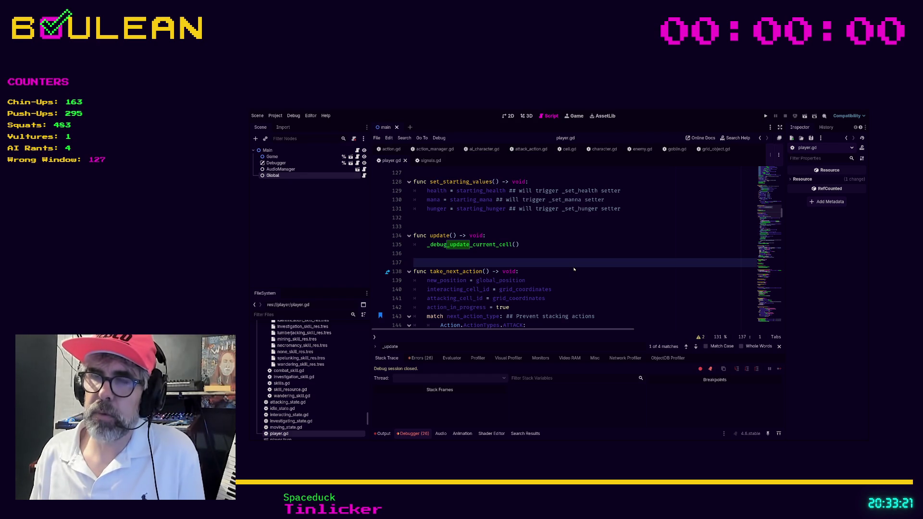
key(ctrl+shift+f)
key(Return)
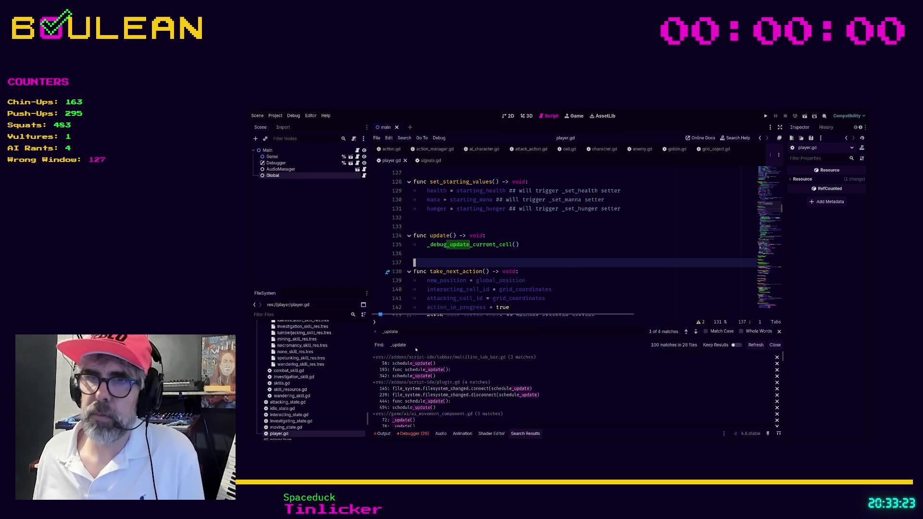
Step: Jump from the search results to the _update() call at line 72 of ai_movement_component.gd
click(414, 364)
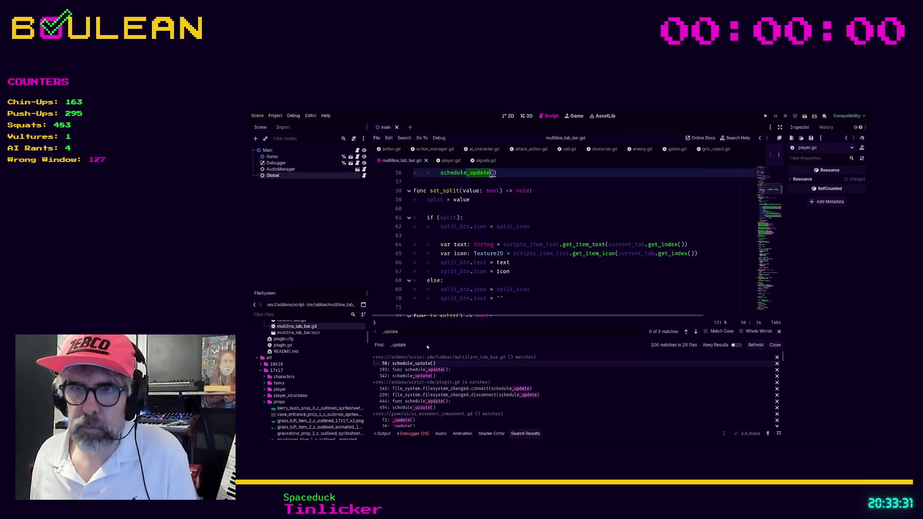
scroll(489, 381, down, 1)
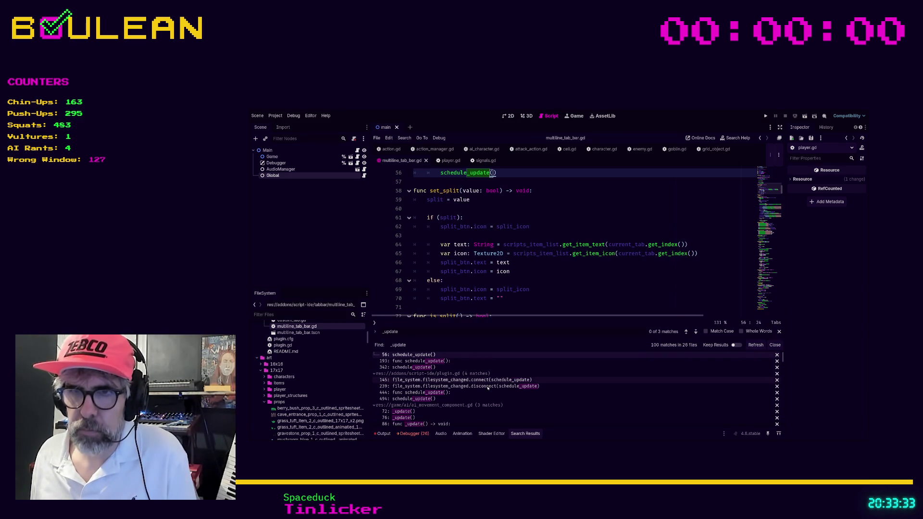
click(425, 412)
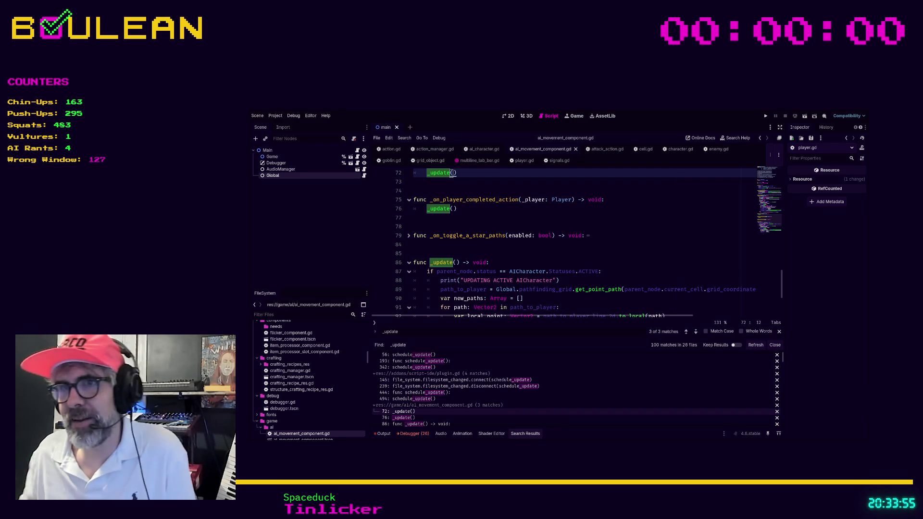
Step: Read through the _update() -> void function in ai_movement_component.gd
click(519, 261)
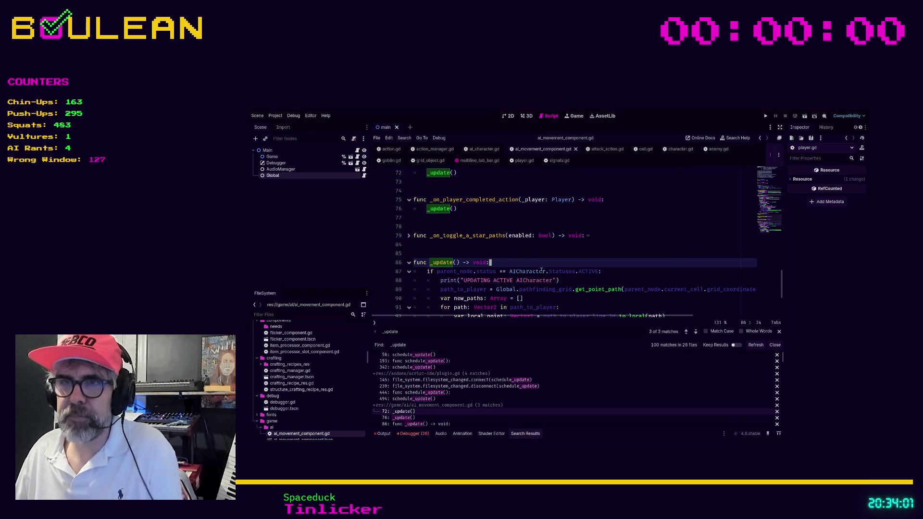
scroll(542, 270, down, 2)
scroll(536, 264, up, 1)
scroll(533, 263, down, 1)
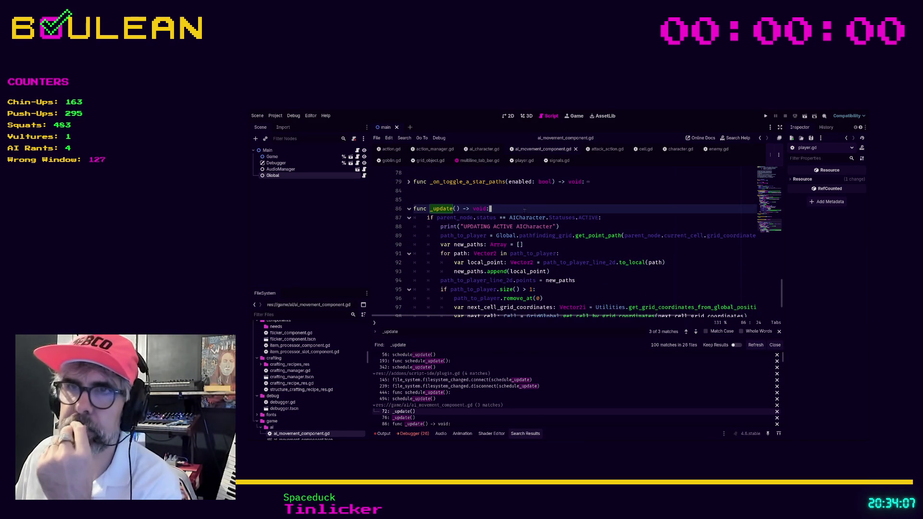
scroll(560, 238, up, 1)
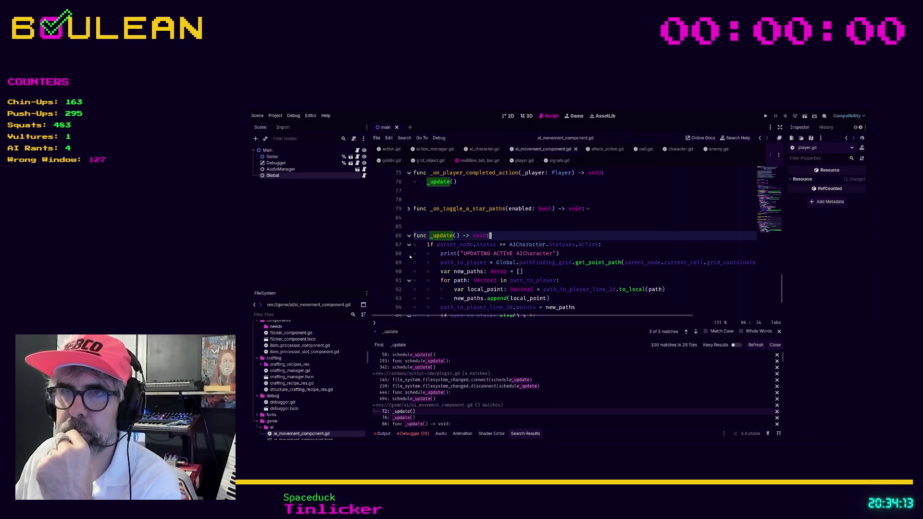
scroll(410, 256, down, 1)
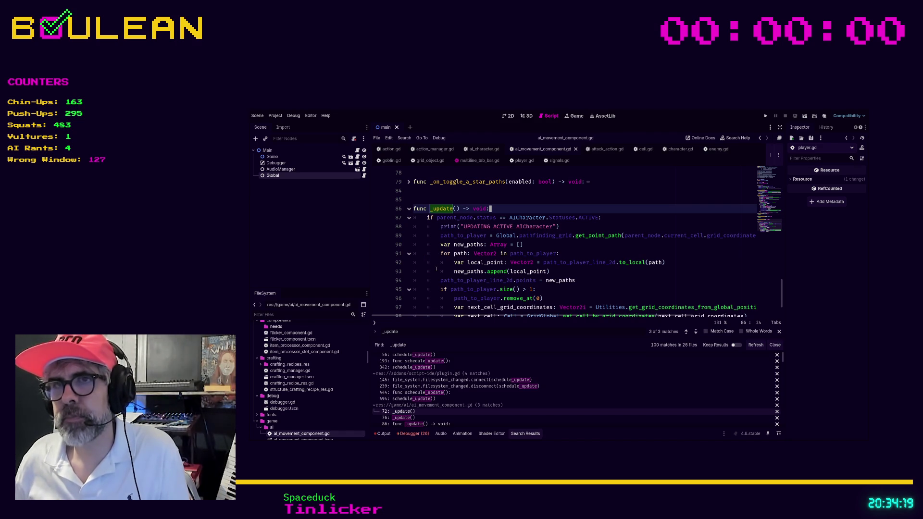
scroll(436, 268, up, 1)
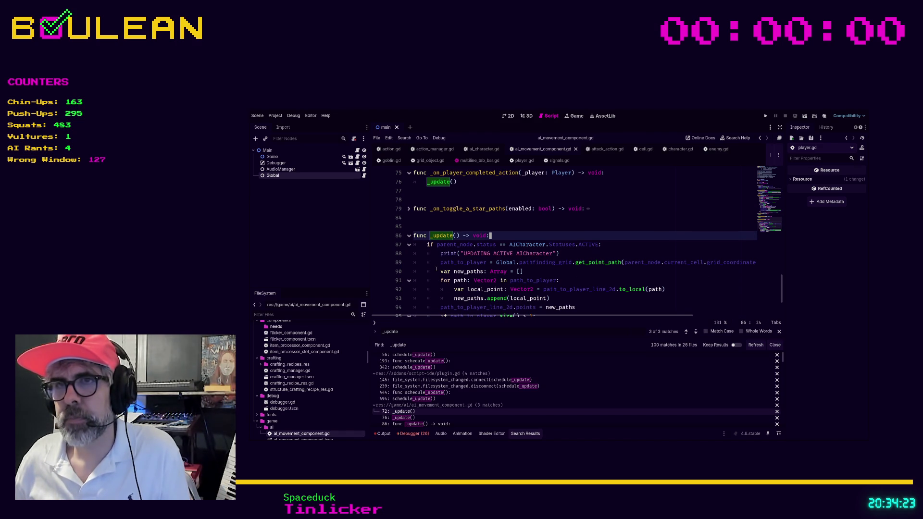
scroll(436, 269, down, 1)
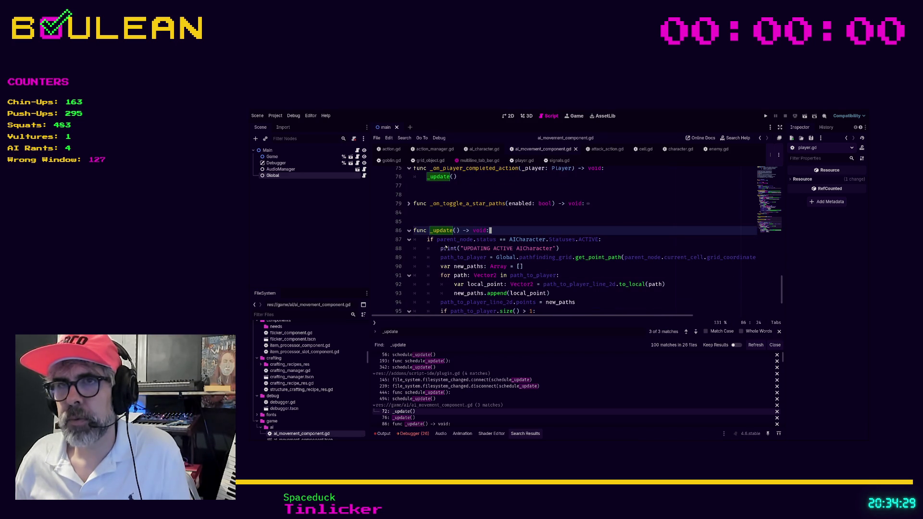
scroll(425, 252, down, 2)
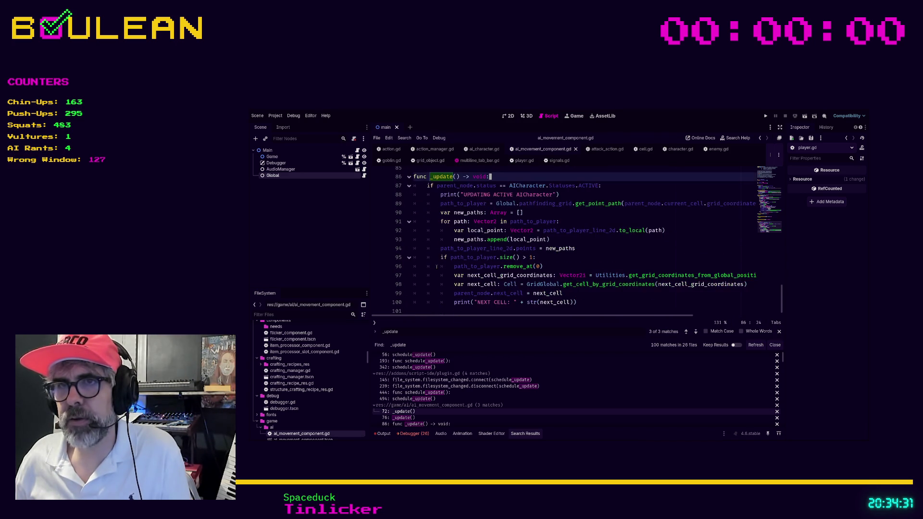
scroll(436, 266, up, 3)
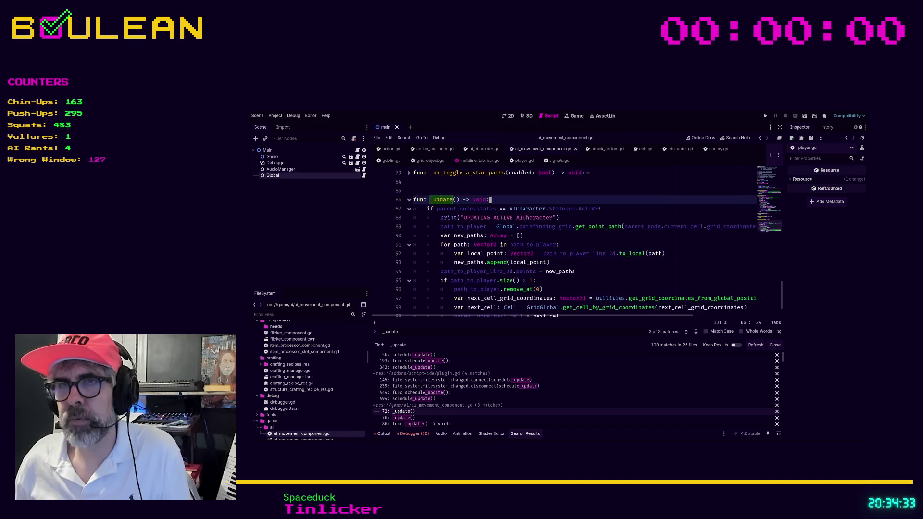
scroll(436, 267, up, 2)
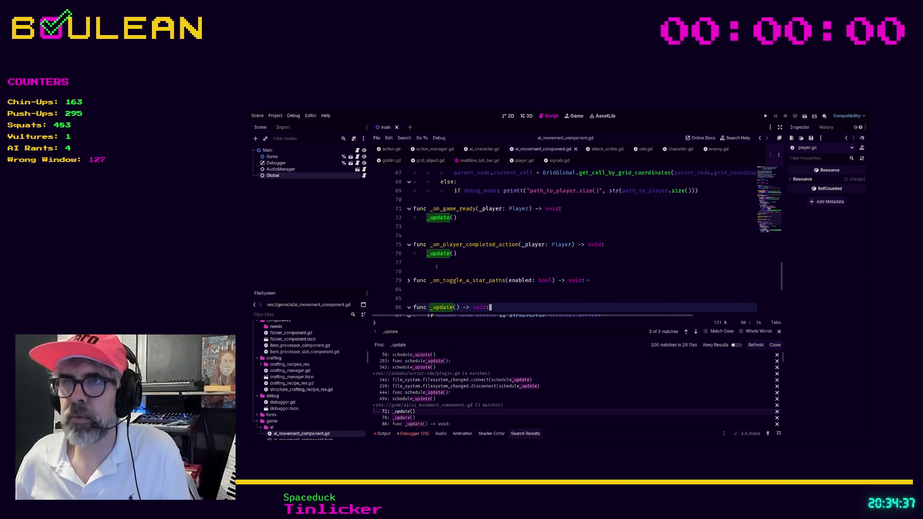
Step: Return to ai_character.gd and go to the else branch of _update(character: Character)
scroll(436, 266, up, 4)
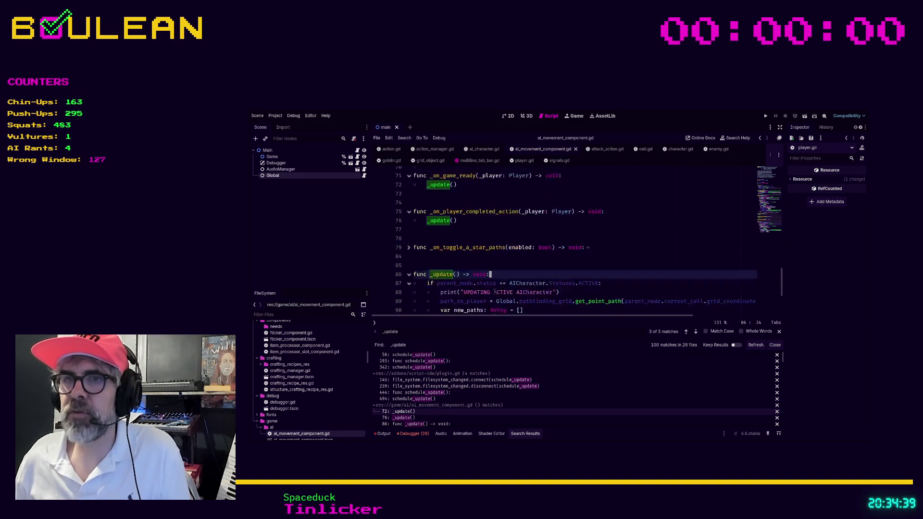
scroll(490, 291, up, 11)
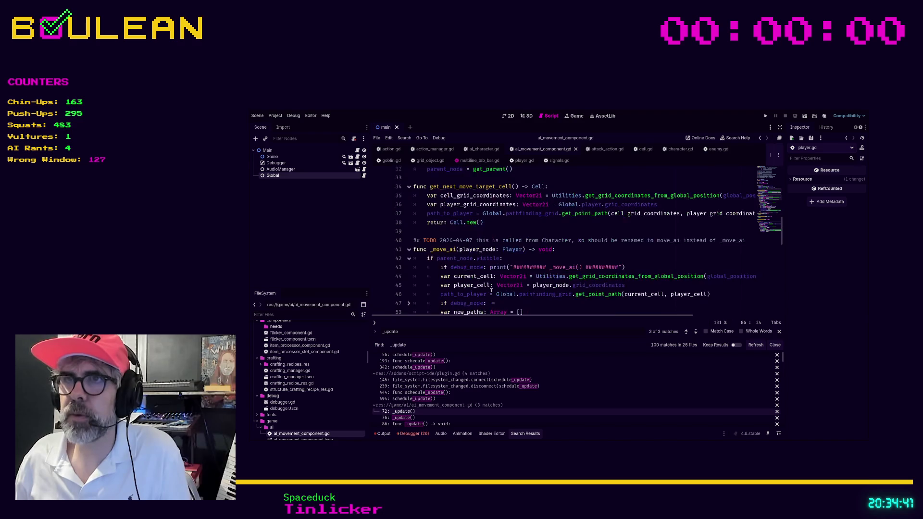
click(481, 149)
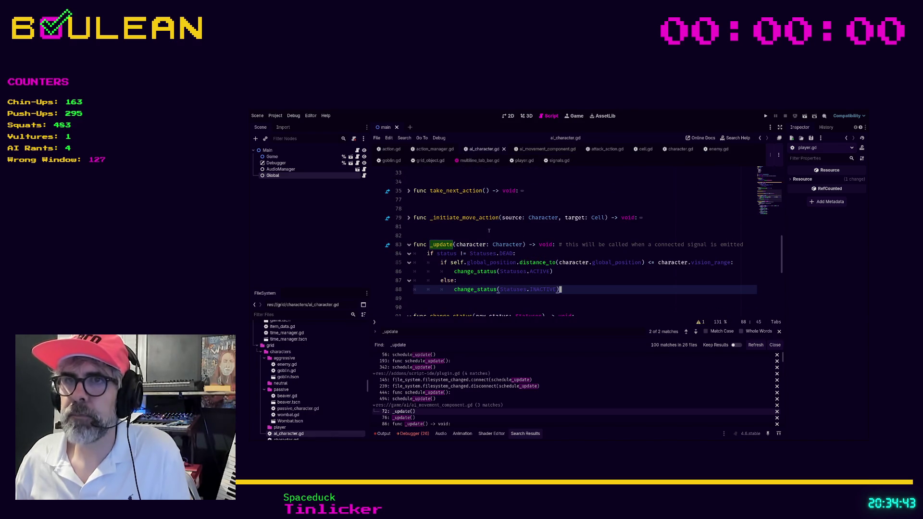
click(480, 281)
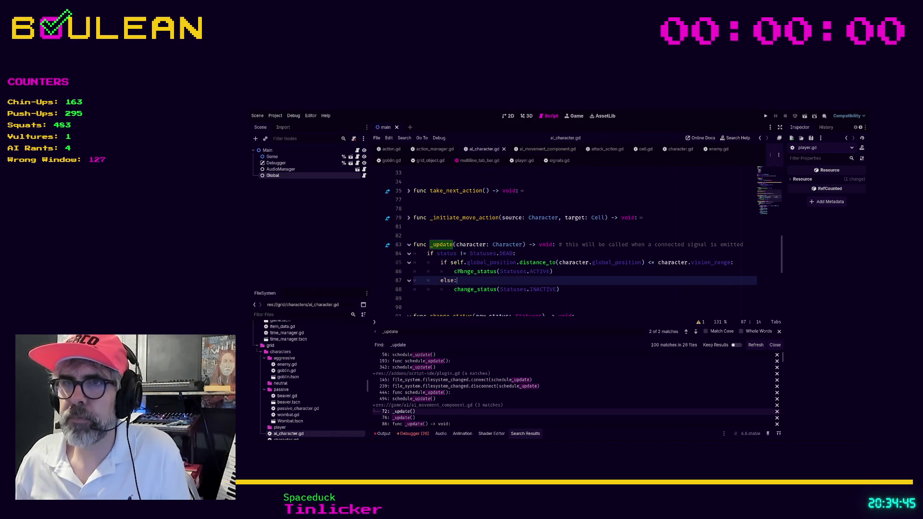
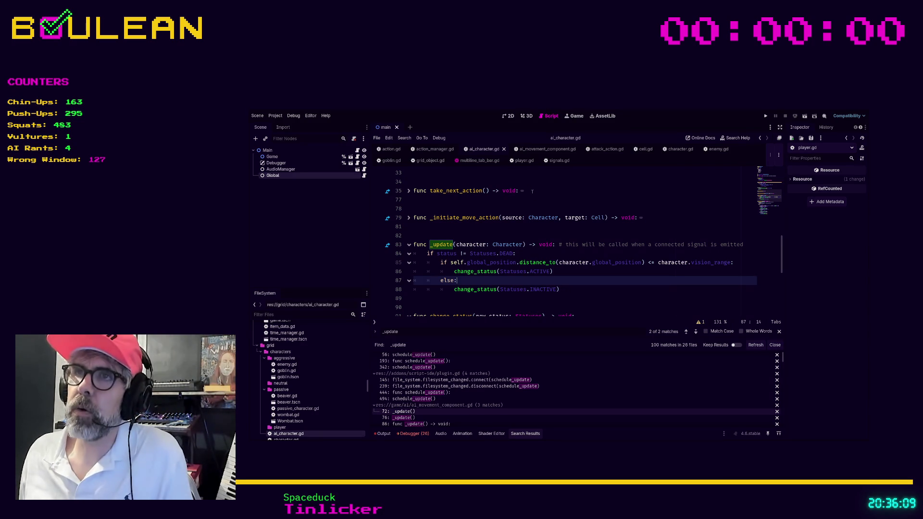
Step: Switch to character.gd and scroll through its exported health, hunger and mana stats
scroll(540, 201, up, 4)
scroll(539, 202, up, 7)
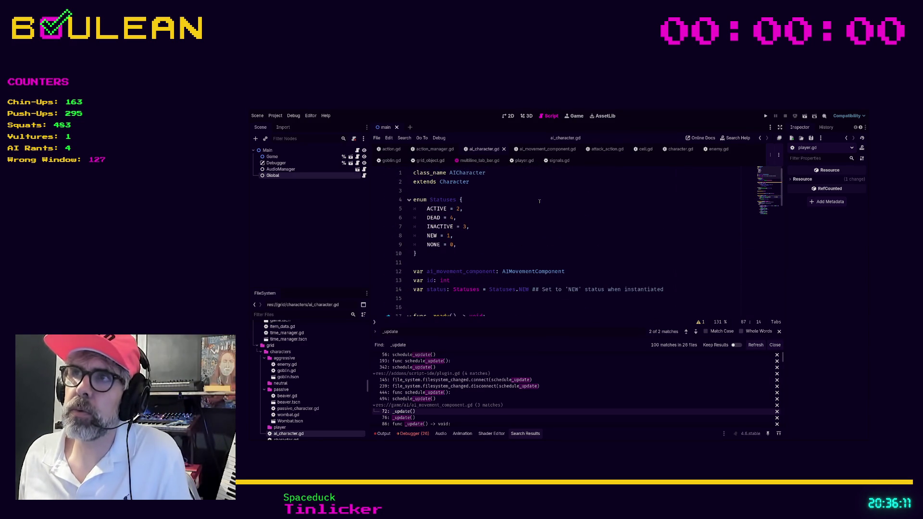
click(670, 152)
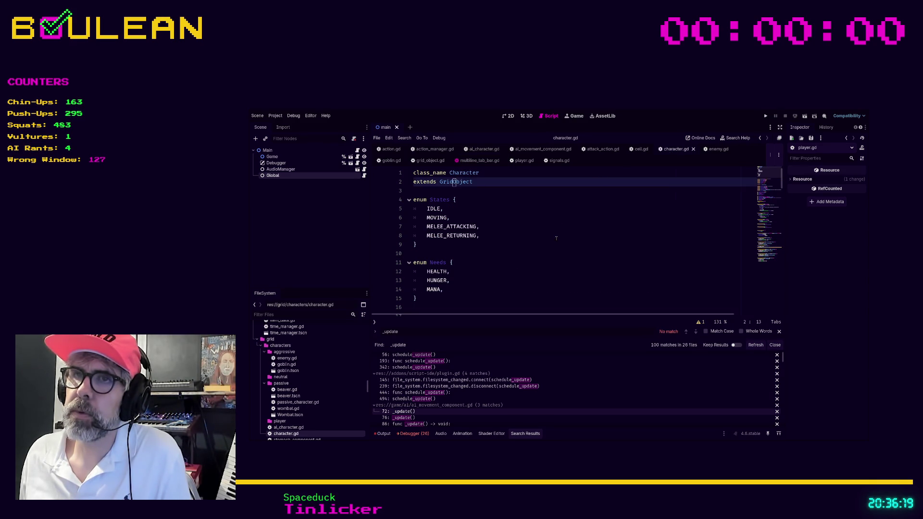
scroll(552, 244, down, 3)
scroll(552, 243, down, 2)
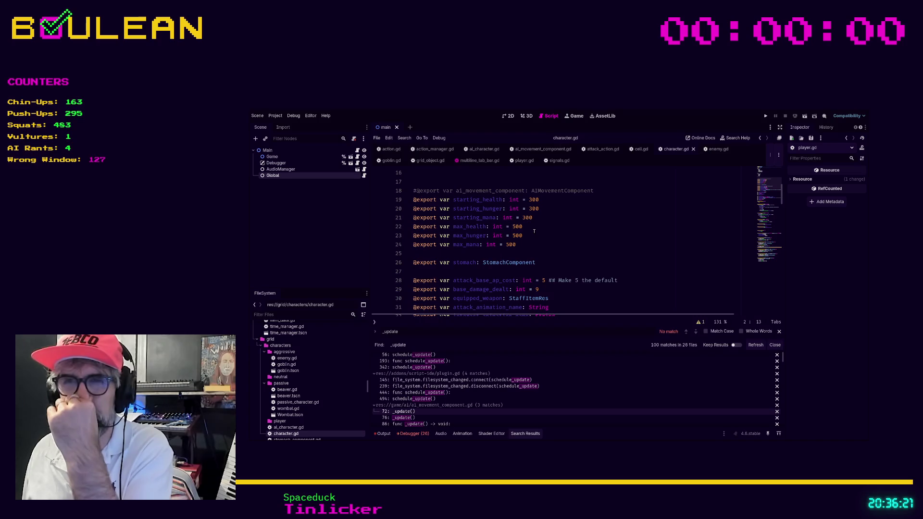
scroll(534, 231, down, 2)
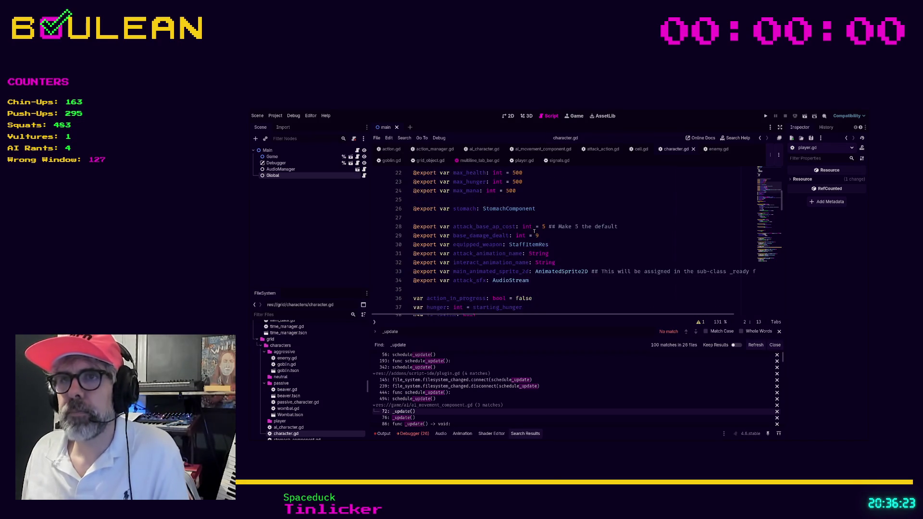
scroll(534, 232, up, 8)
scroll(534, 231, down, 4)
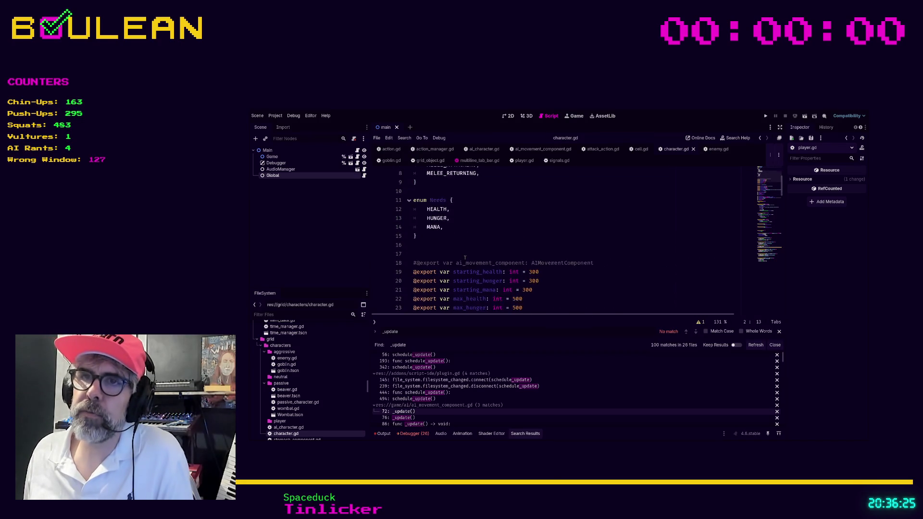
scroll(476, 237, down, 3)
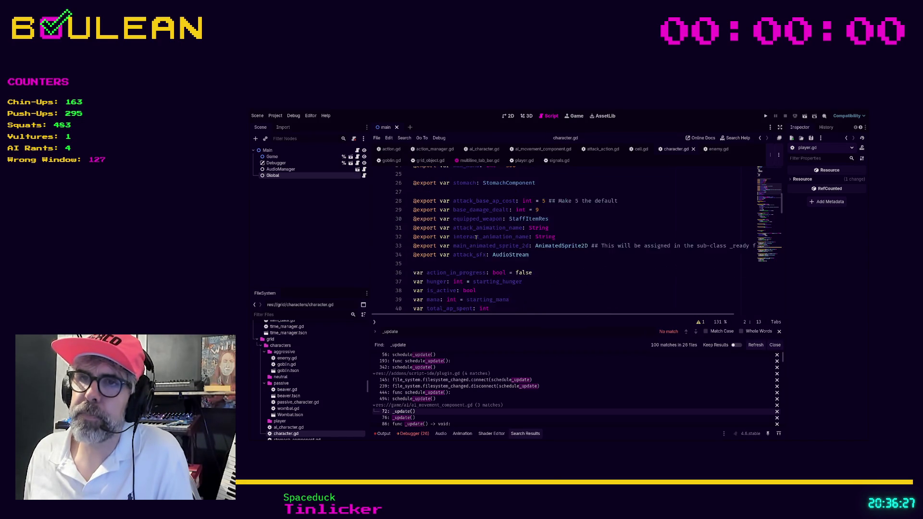
scroll(473, 241, up, 3)
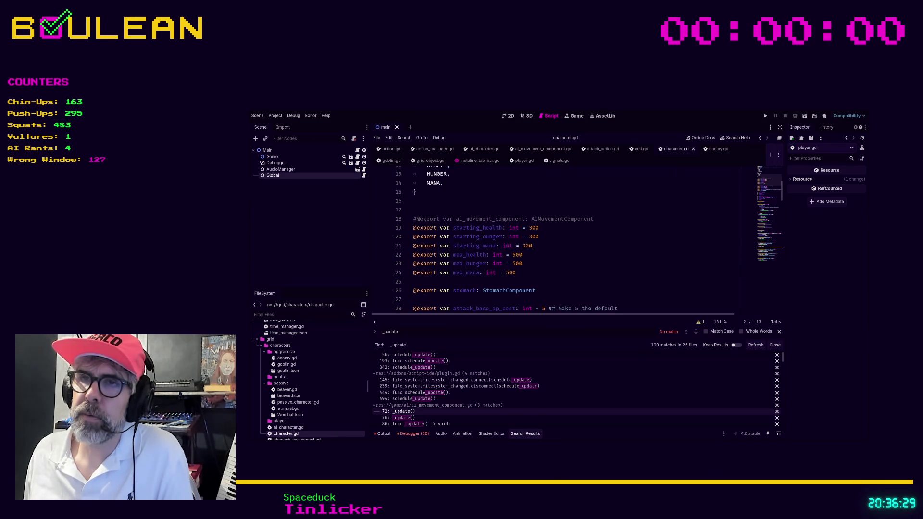
scroll(482, 233, down, 1)
drag(519, 253, 430, 253)
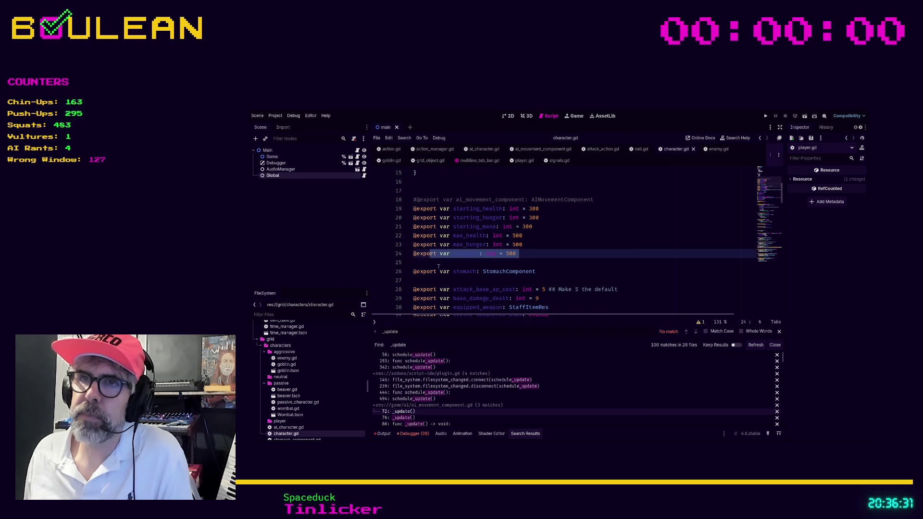
click(425, 266)
key(alt+Down)
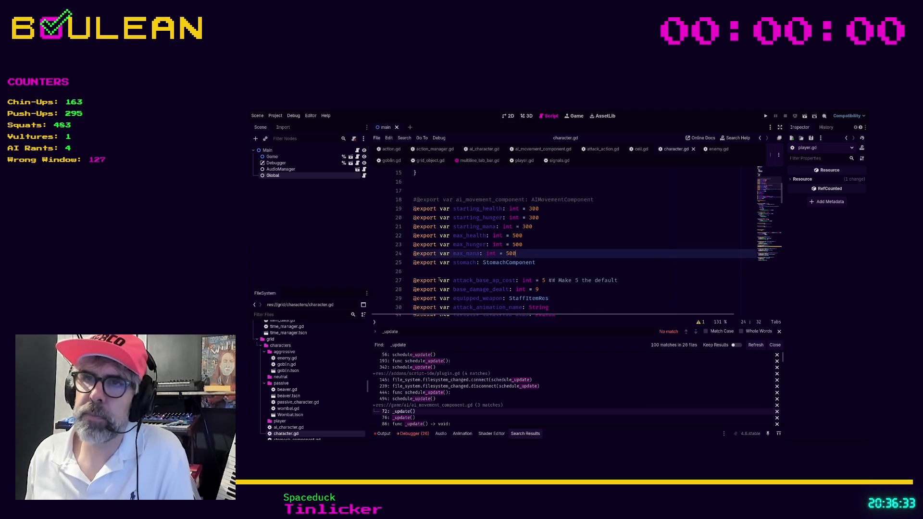
key(Return)
key(Up)
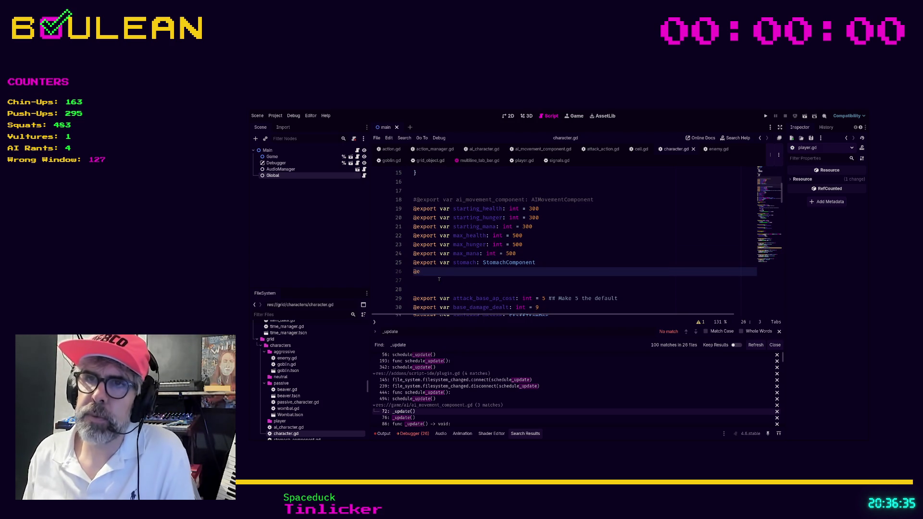
text(@export var simulatio)
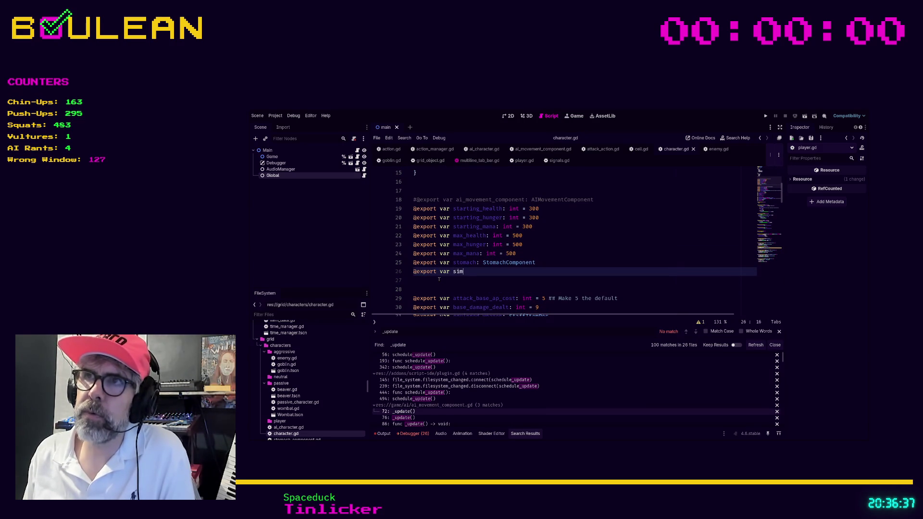
text(n_ra)
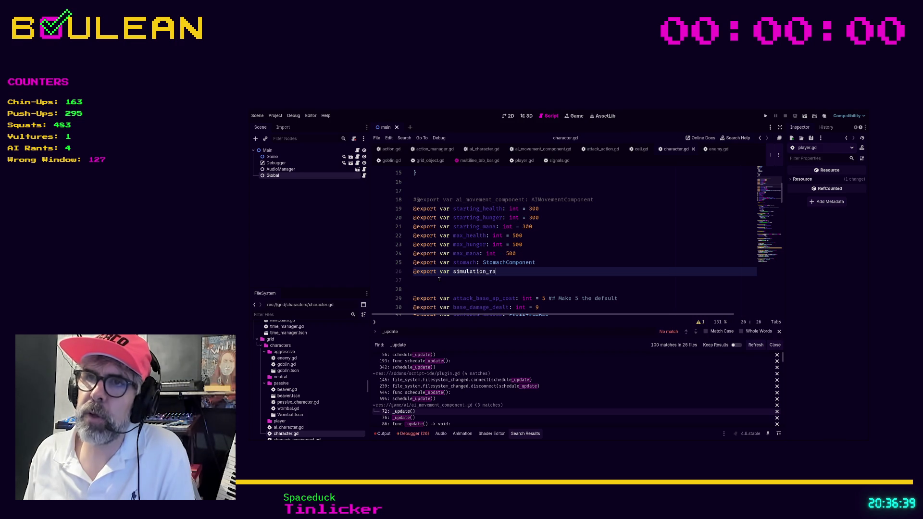
text(nge: Vector2i())
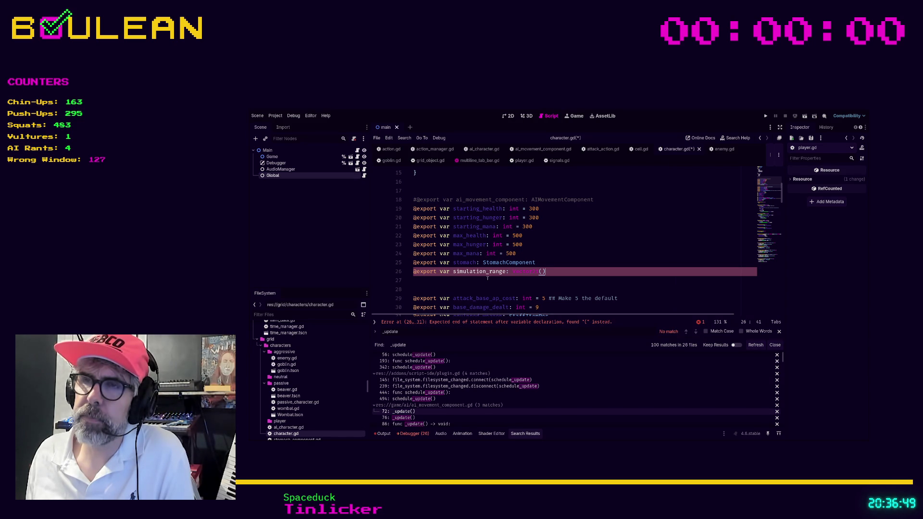
key(BackSpace)
key(BackSpace)
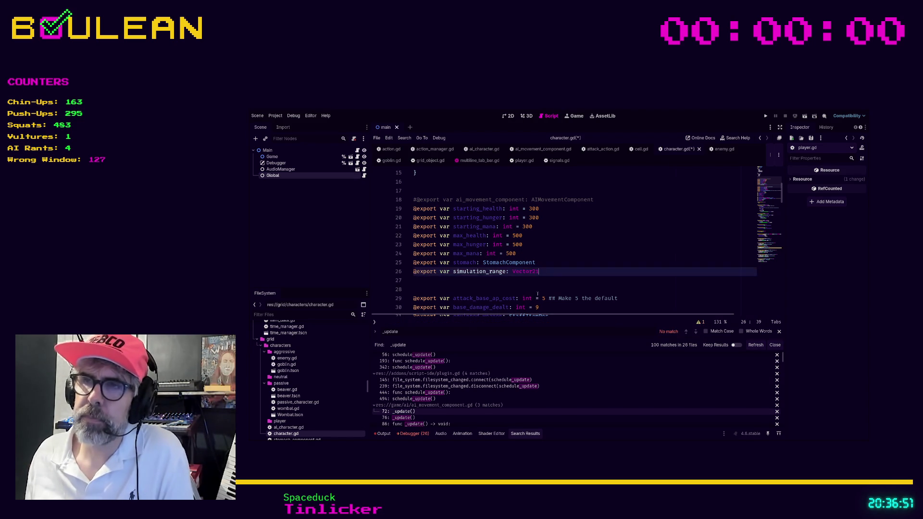
Step: Save character.gd and filter the FileSystem for 'player'
click(524, 285)
key(ctrl+s)
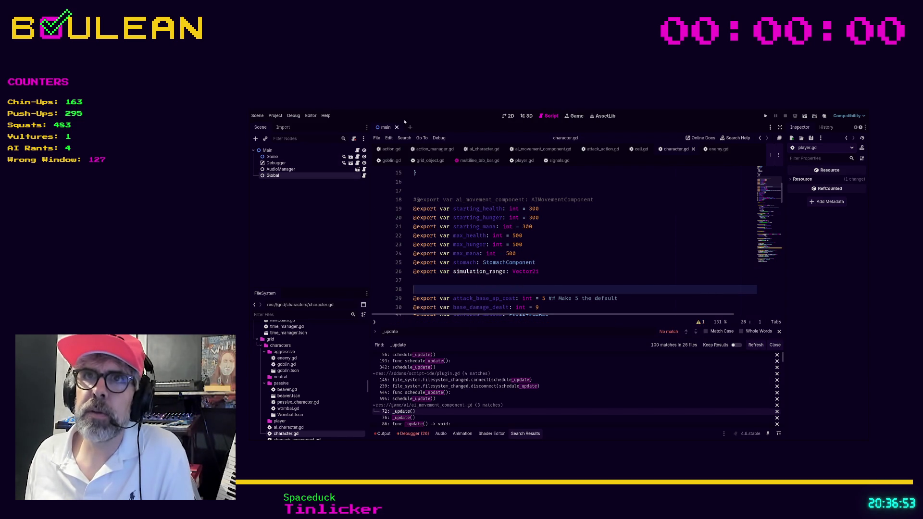
click(296, 314)
text(player)
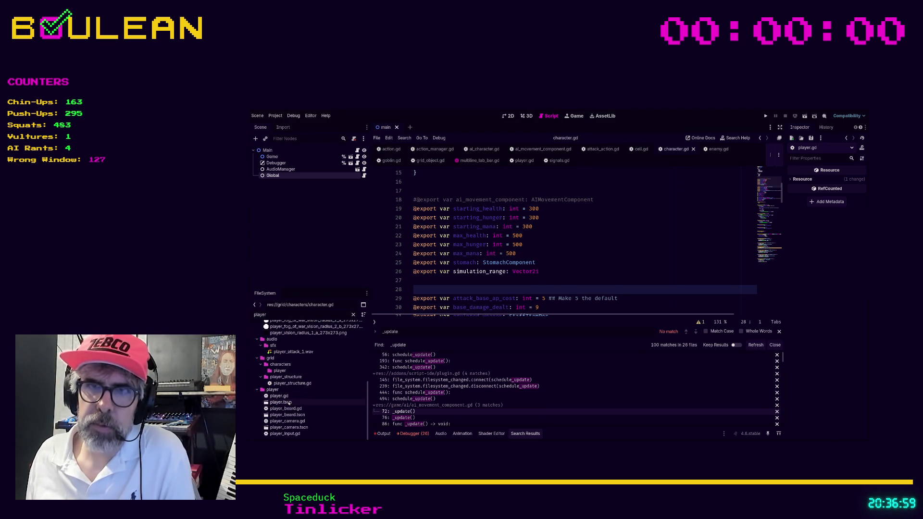
Step: Open player.tscn and give the Player node a Simulation Range of (4, 4)
double_click(289, 403)
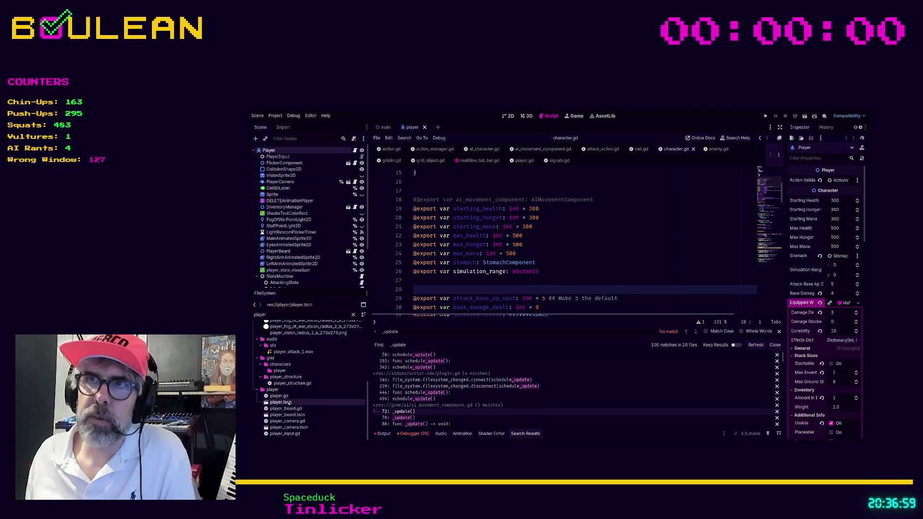
click(291, 156)
click(292, 151)
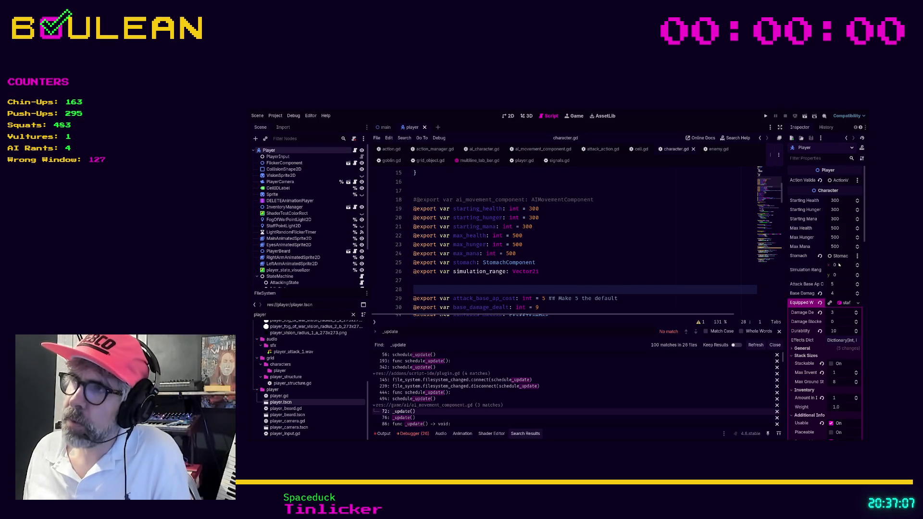
click(839, 264)
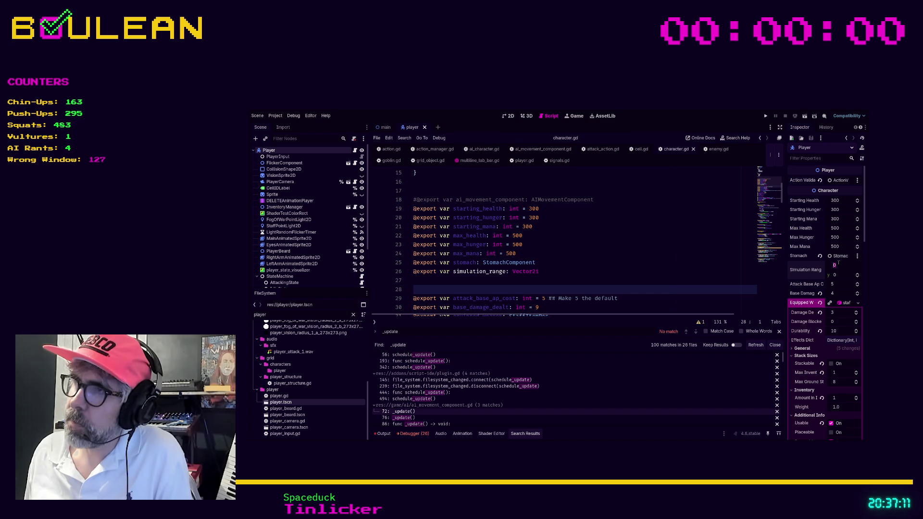
text(4)
key(Tab)
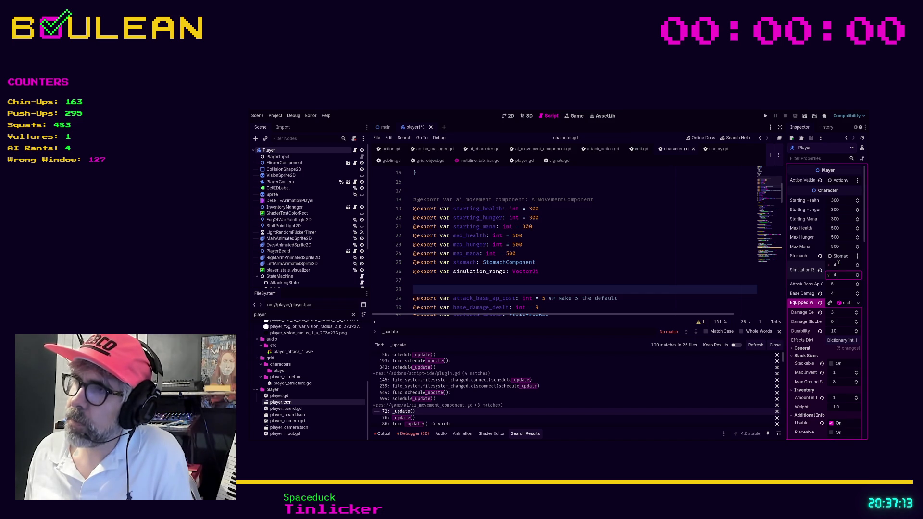
click(687, 262)
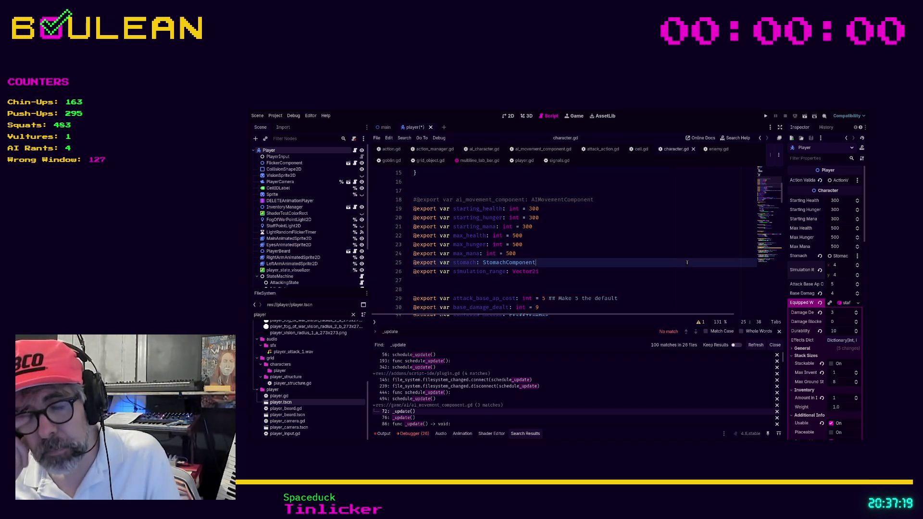
Step: Save the player scene, collapse the player and grid folders, and return to character.gd line 27
key(ctrl+s)
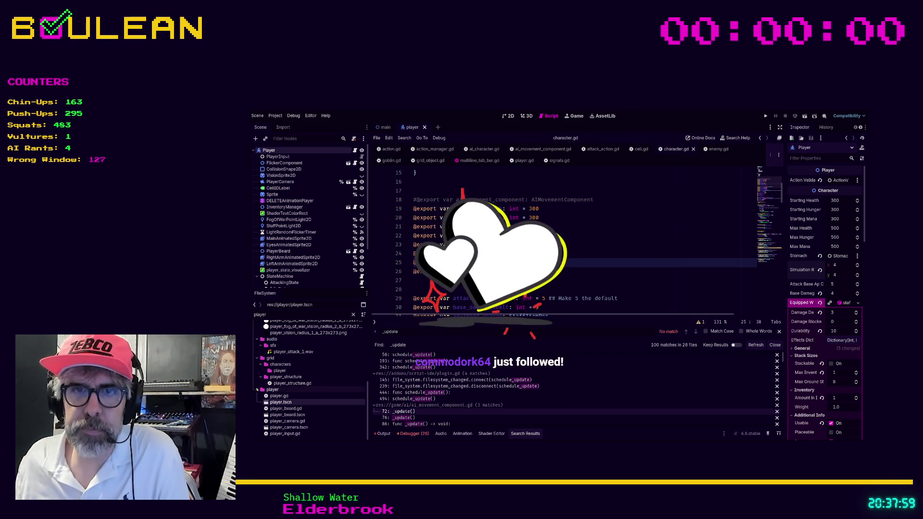
click(256, 389)
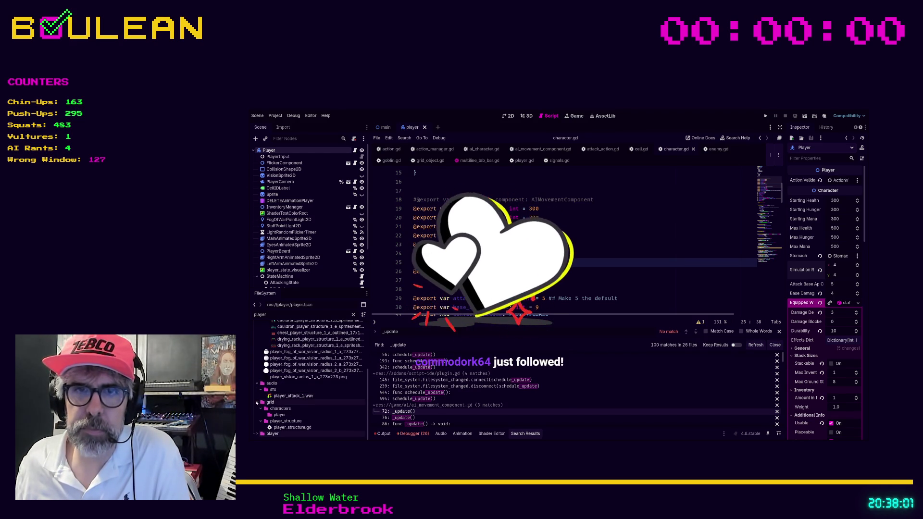
click(257, 402)
scroll(289, 380, up, 5)
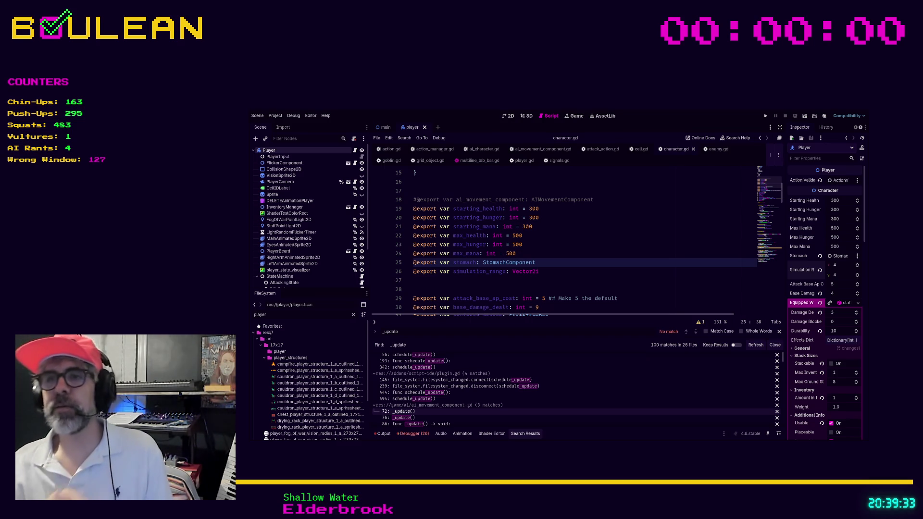
click(462, 286)
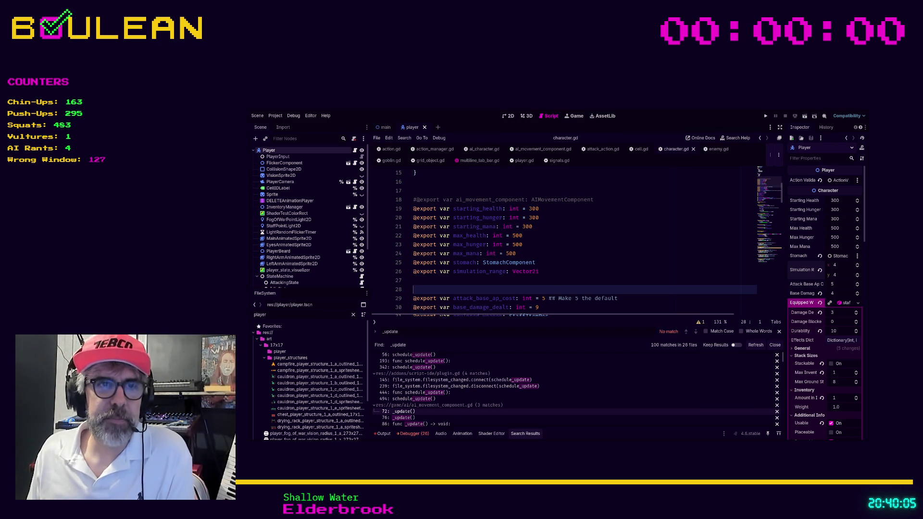
click(441, 282)
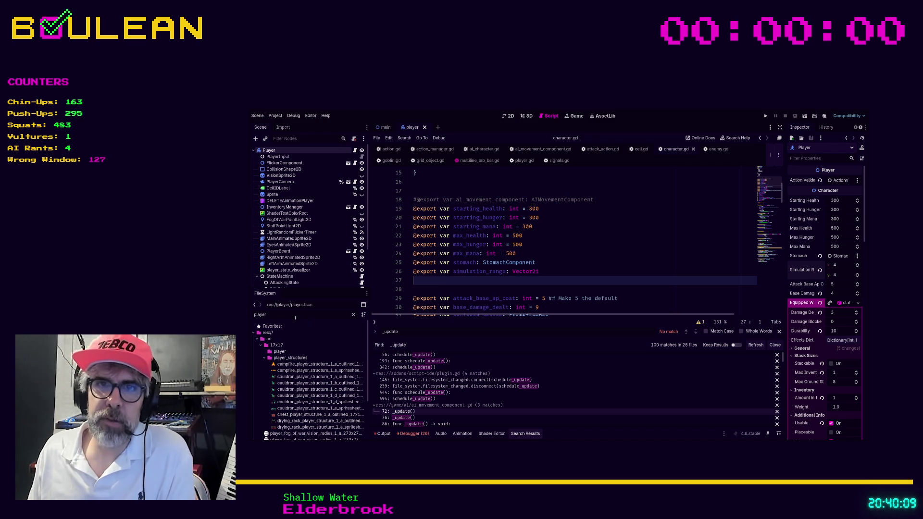
Step: Filter the FileSystem for 'singl' and select the singletons folder
click(292, 315)
text(sing)
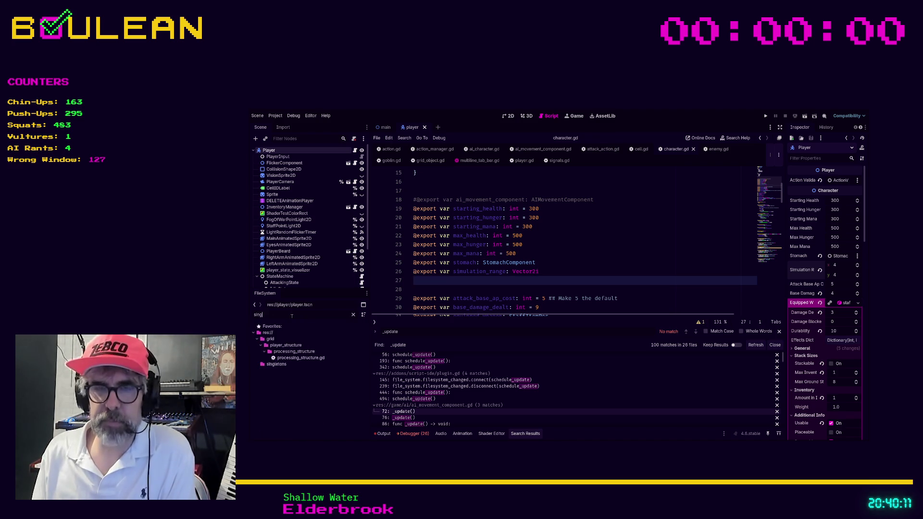
text(l)
click(277, 340)
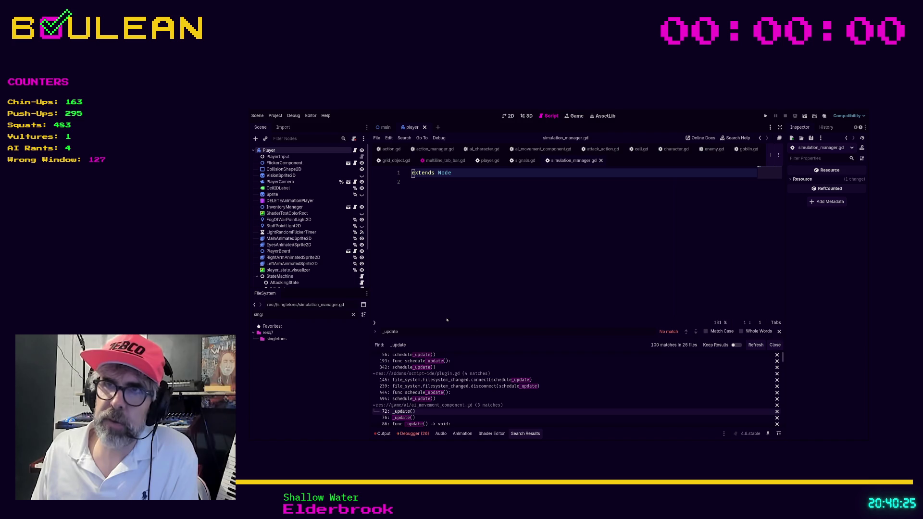
Step: Add the doc comment '## Simulation Manager is in charge of' above extends Node
key(Return)
key(Return)
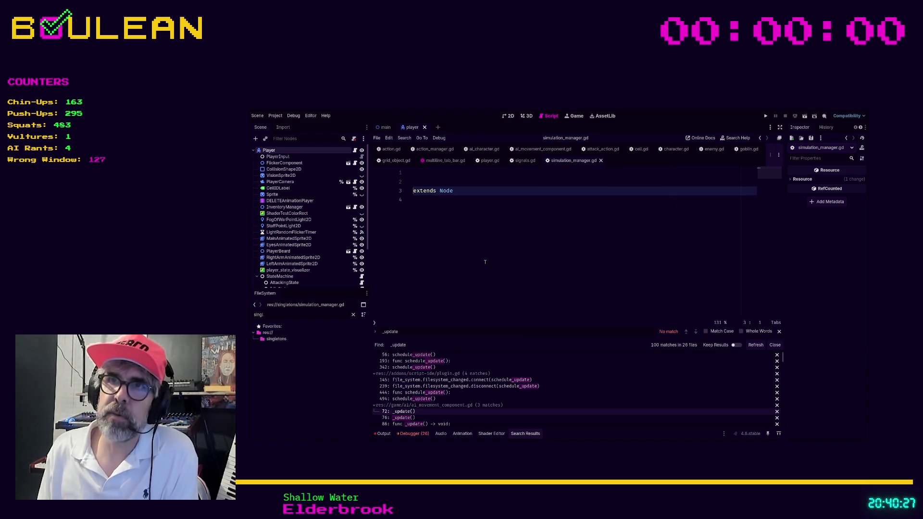
key(Up)
key(Up)
text(##)
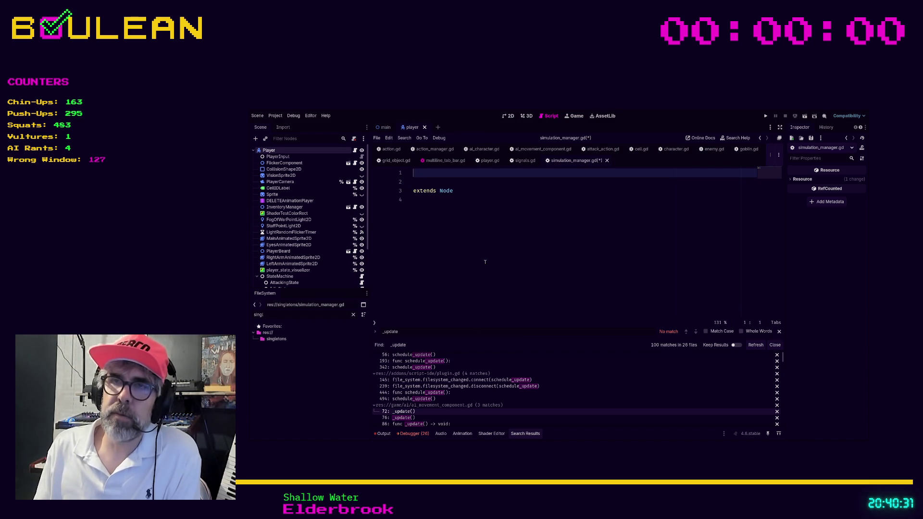
text(# Si)
key(BackSpace)
key(BackSpace)
key(BackSpace)
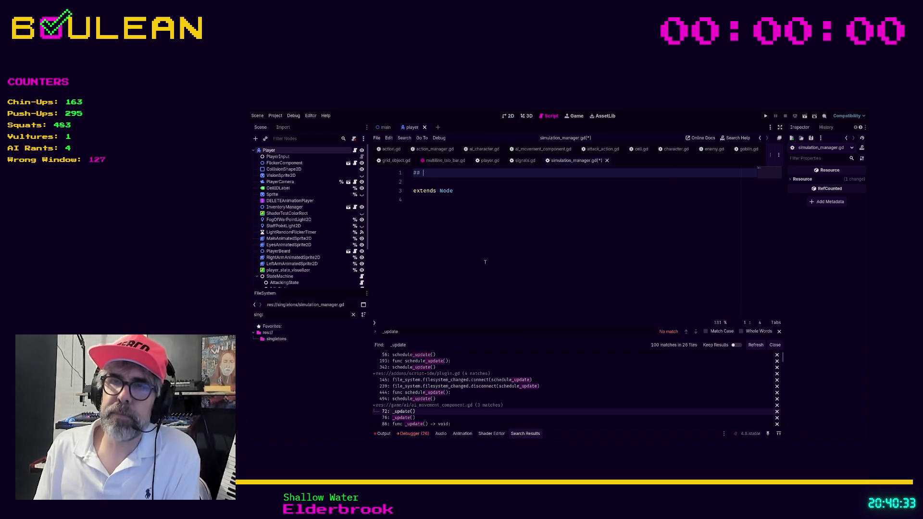
text(Simulation Manag)
text(er is)
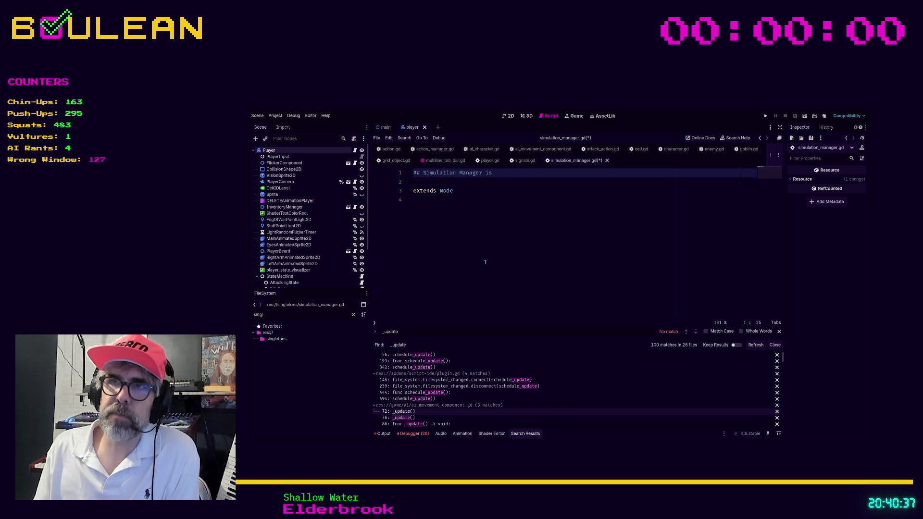
text( in charge of)
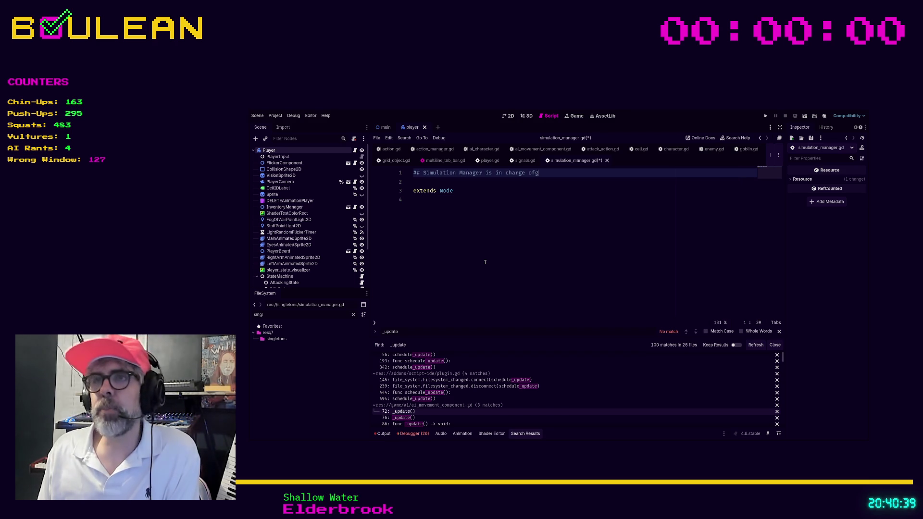
Step: Delete the stray 's' characters from line 2 and clear the FileSystem filter
key(Down)
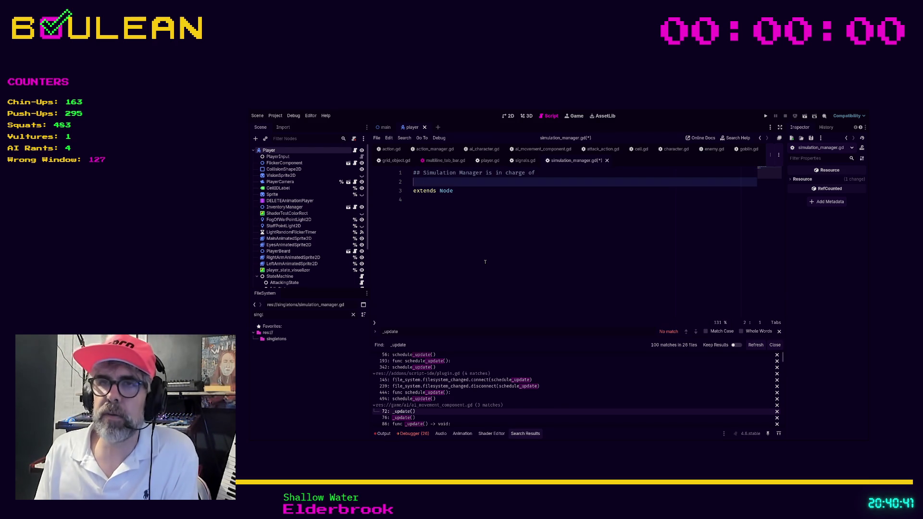
text(sssssssssssssssssssss)
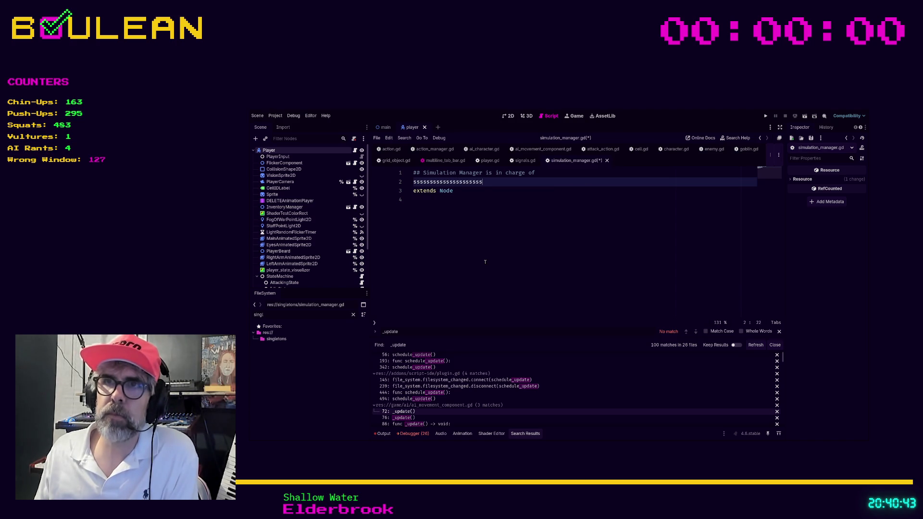
key(Home)
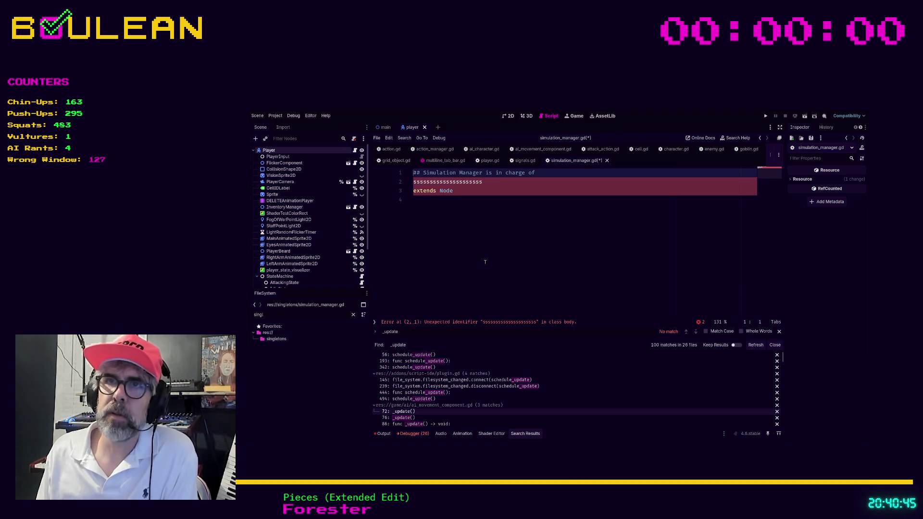
key(shift+End)
key(Delete)
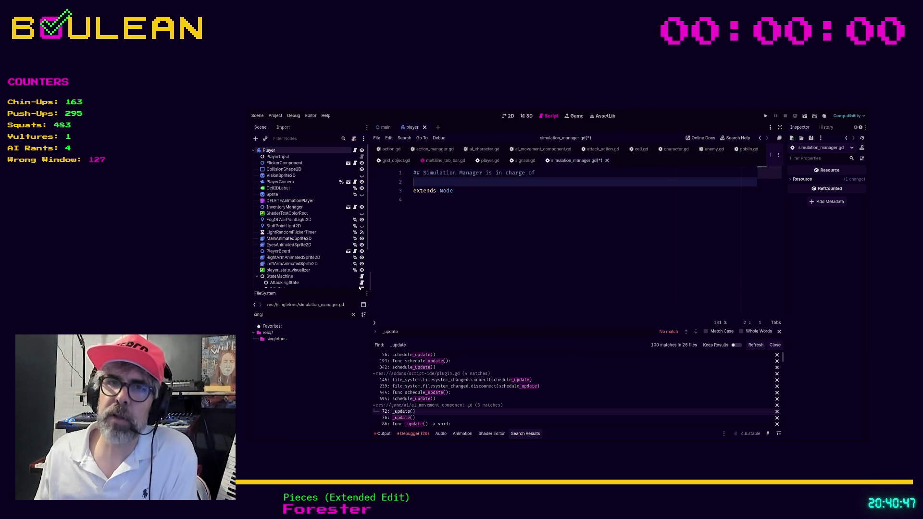
click(286, 341)
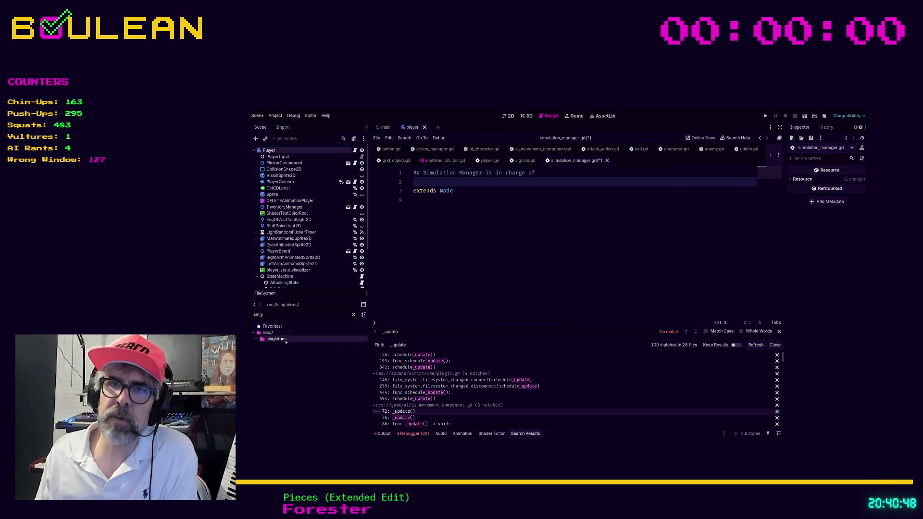
click(354, 314)
Step: Open action_manager.gd, clock.gd and constants.gd from singletons for reference
scroll(328, 355, down, 2)
scroll(328, 356, down, 2)
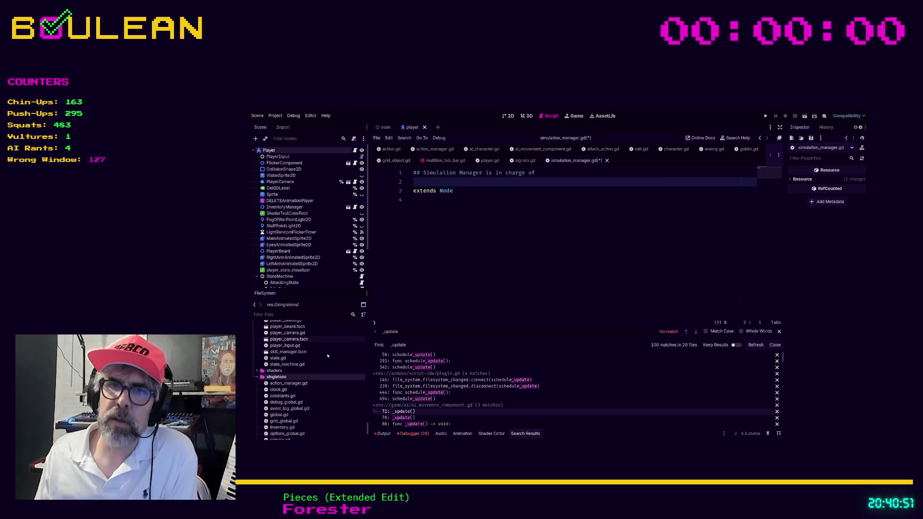
double_click(289, 383)
scroll(462, 247, up, 20)
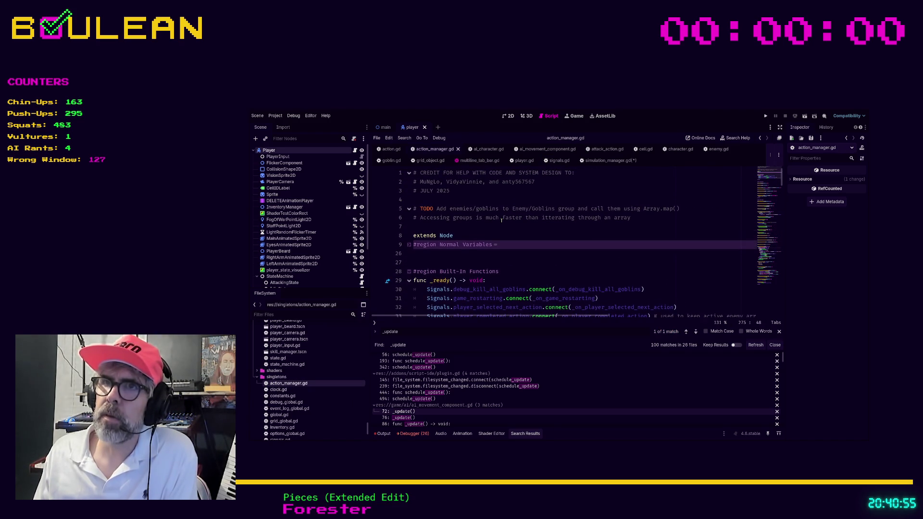
double_click(279, 389)
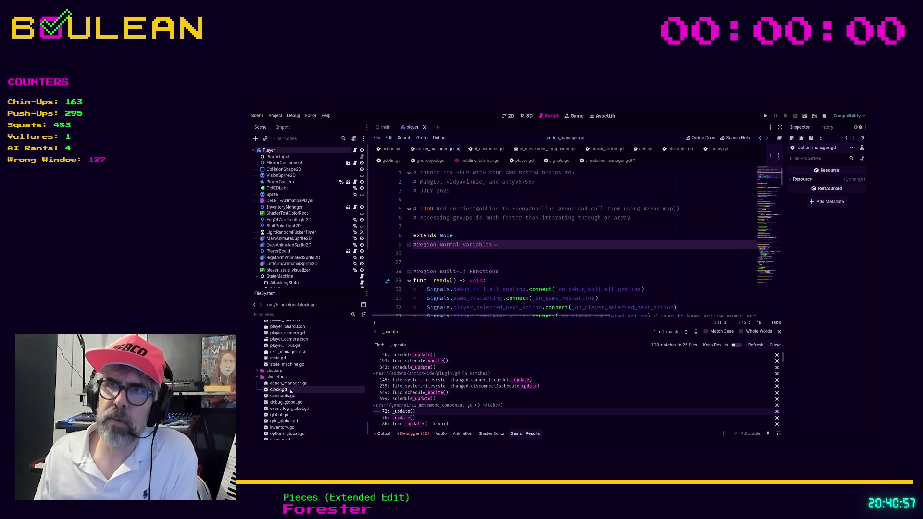
scroll(456, 248, up, 15)
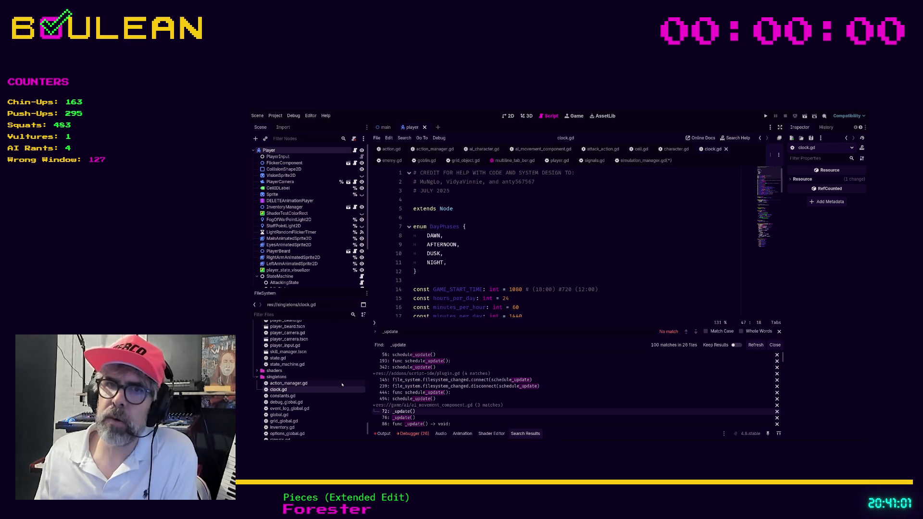
double_click(309, 397)
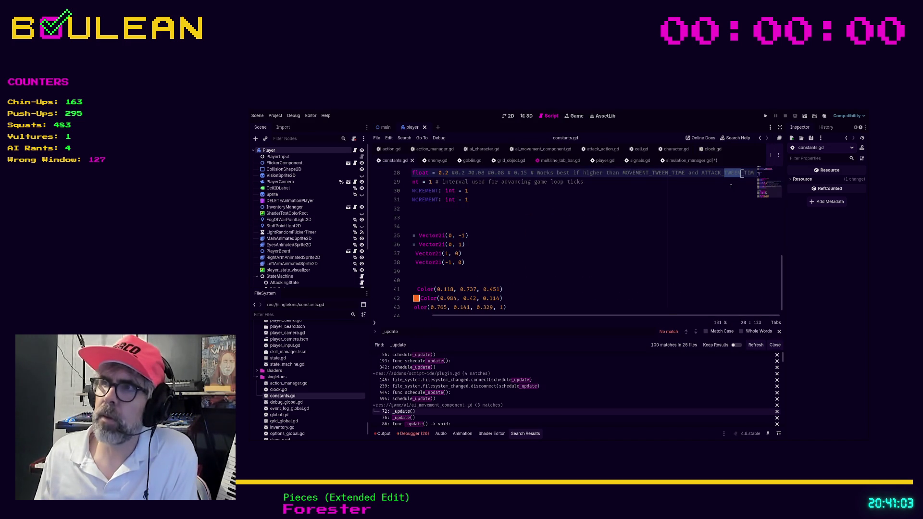
scroll(731, 186, up, 3)
scroll(765, 166, up, 6)
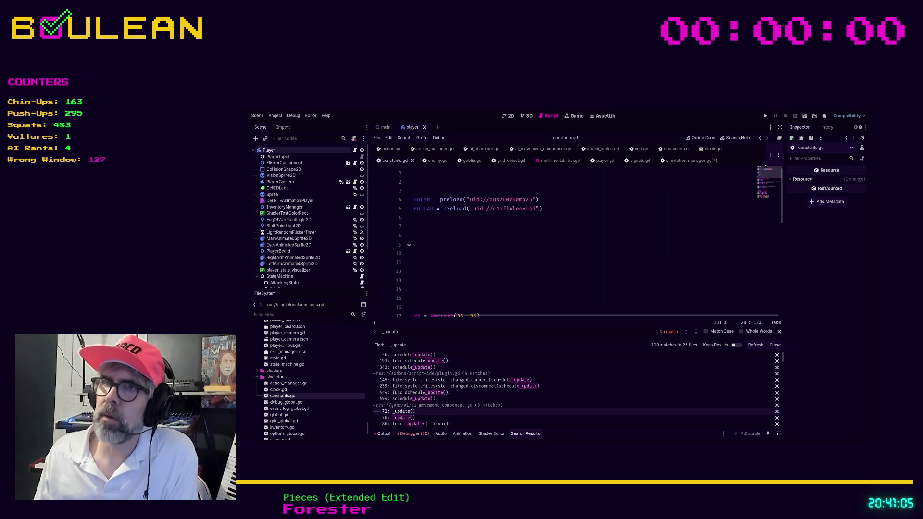
scroll(455, 318, left, 3)
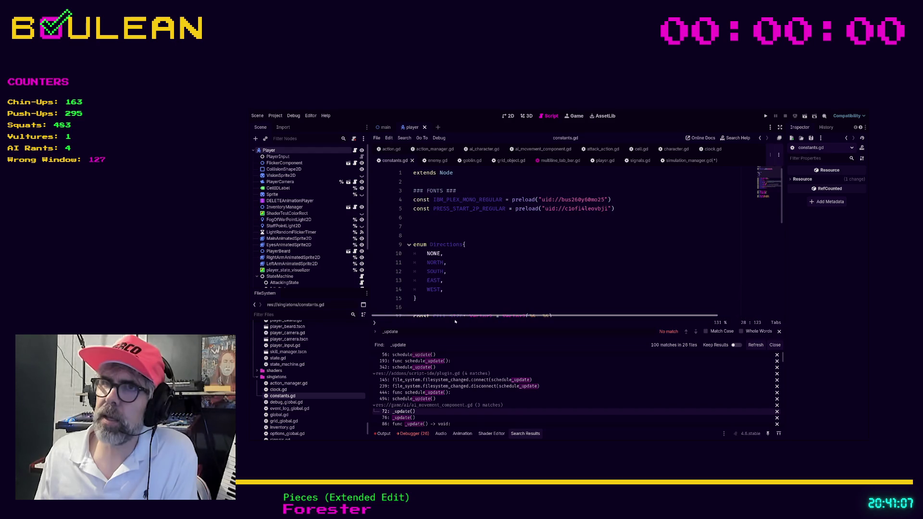
Step: Open global.gd to check its enums, then return to simulation_manager.gd below extends Node
double_click(279, 415)
scroll(505, 268, up, 5)
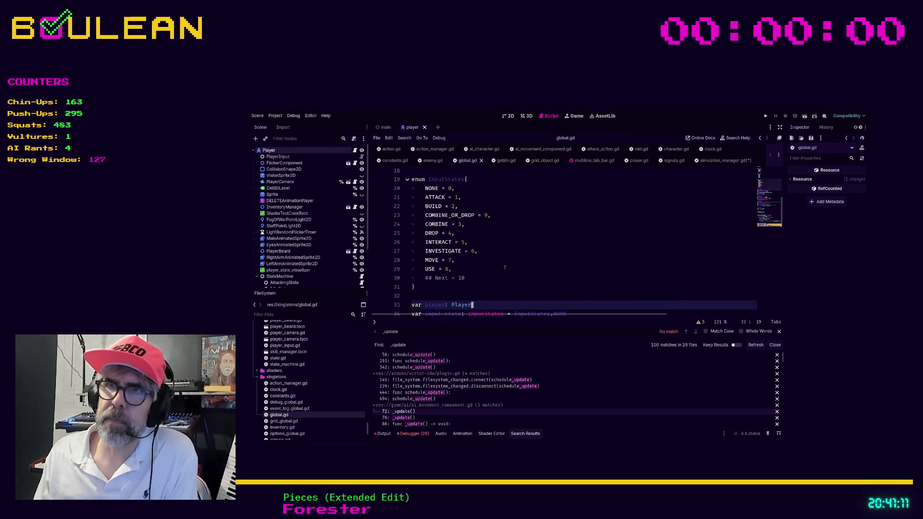
scroll(505, 268, up, 5)
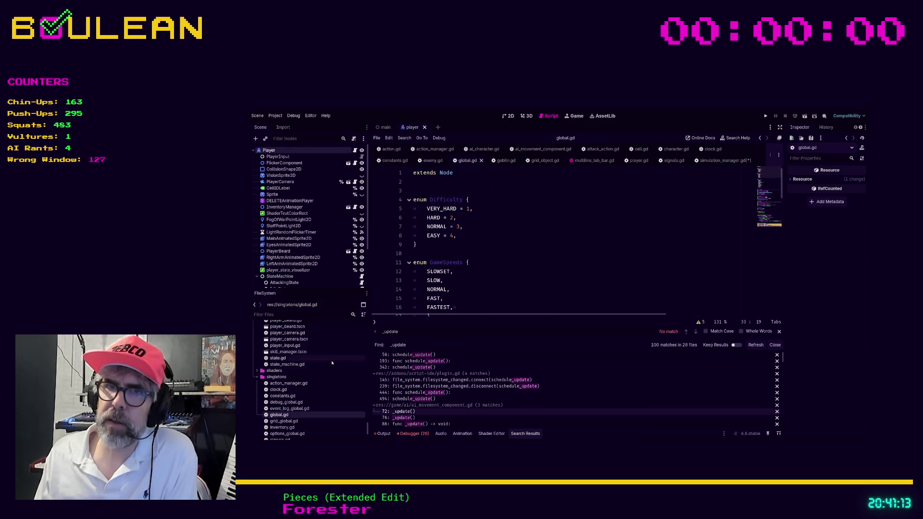
scroll(309, 394, down, 3)
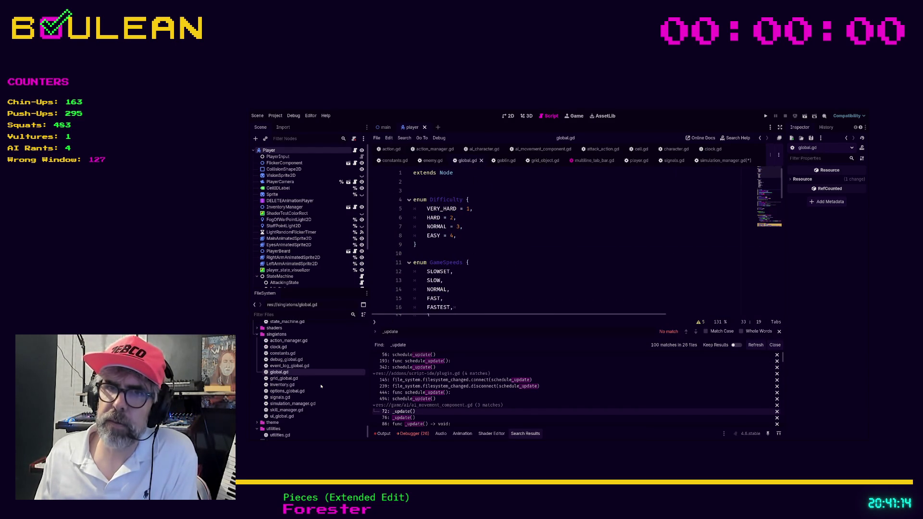
double_click(292, 403)
click(469, 260)
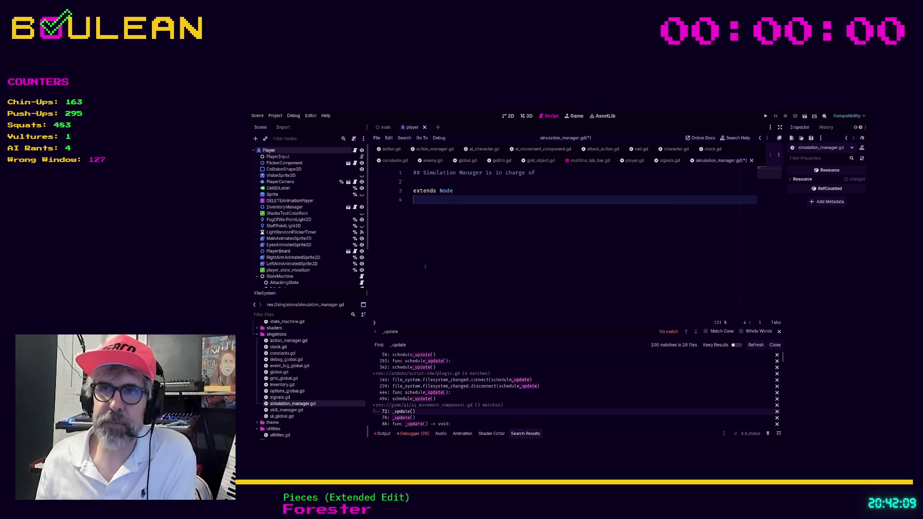
Step: Try extending line 1's comment with 'determining who/what can simulate'
key(Up)
key(Up)
key(Up)
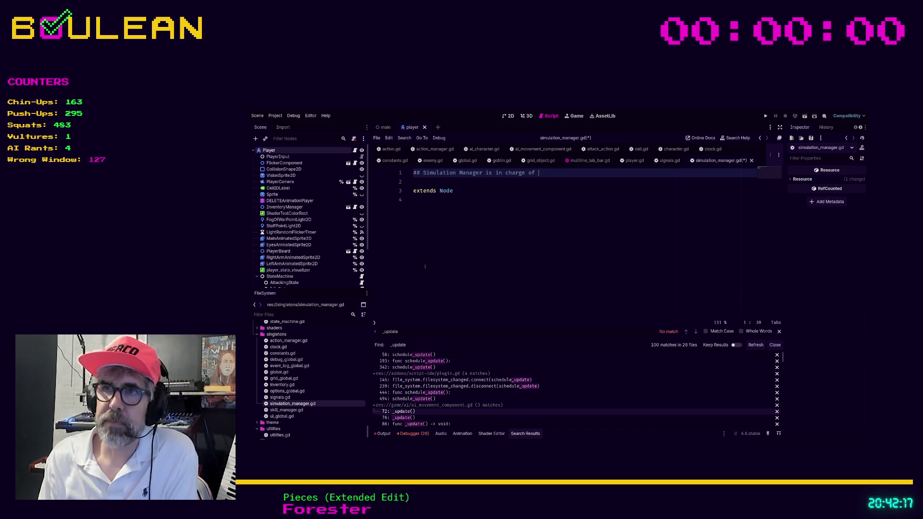
text(togglin)
key(BackSpace)
key(BackSpace)
key(BackSpace)
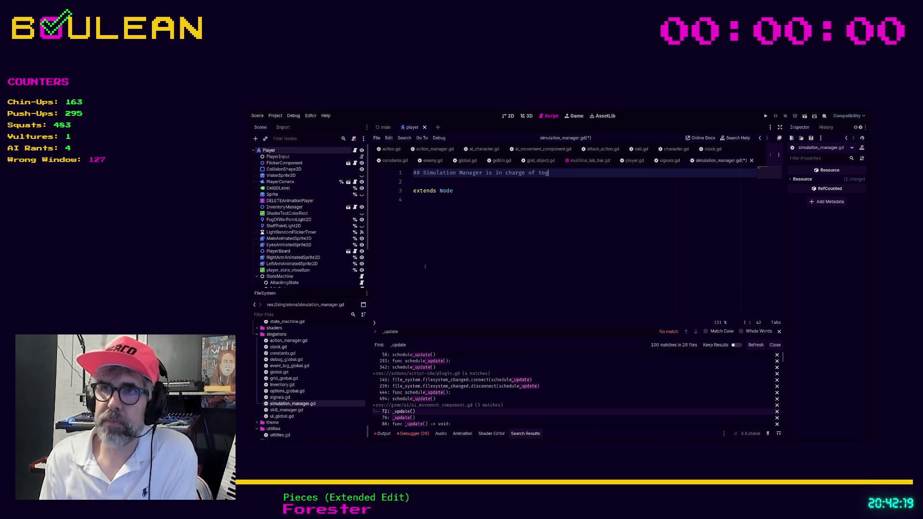
key(BackSpace)
key(BackSpace)
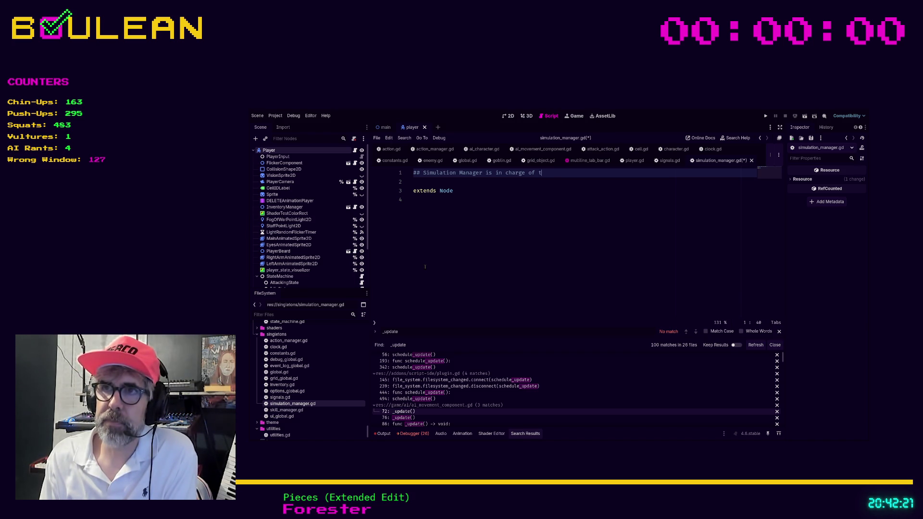
text(determining w)
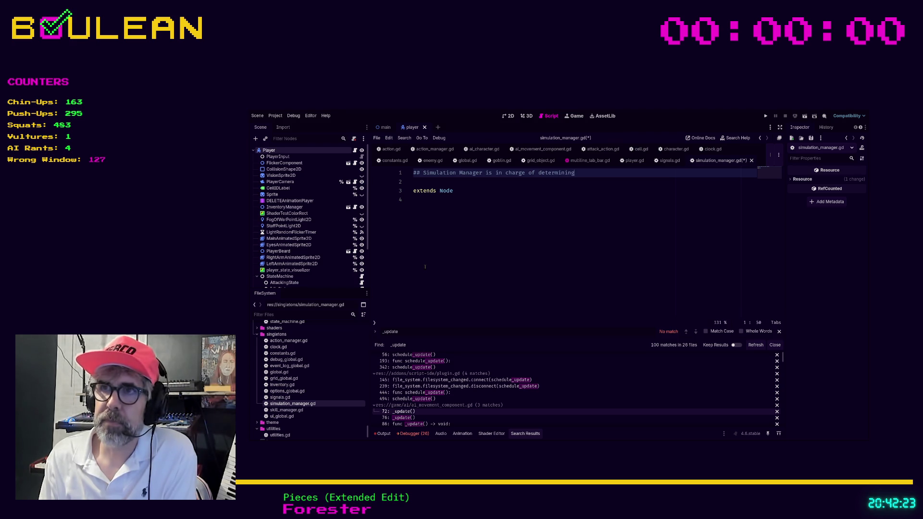
text(ho/what)
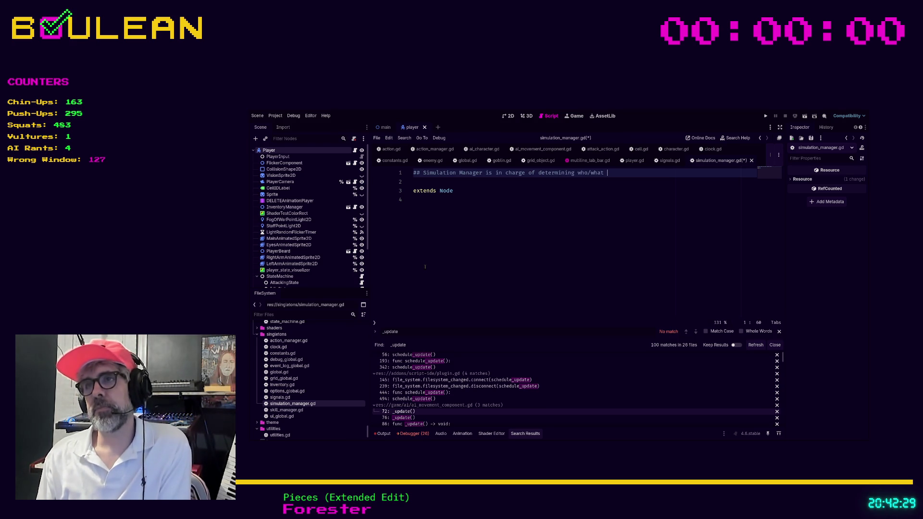
text(can simulate)
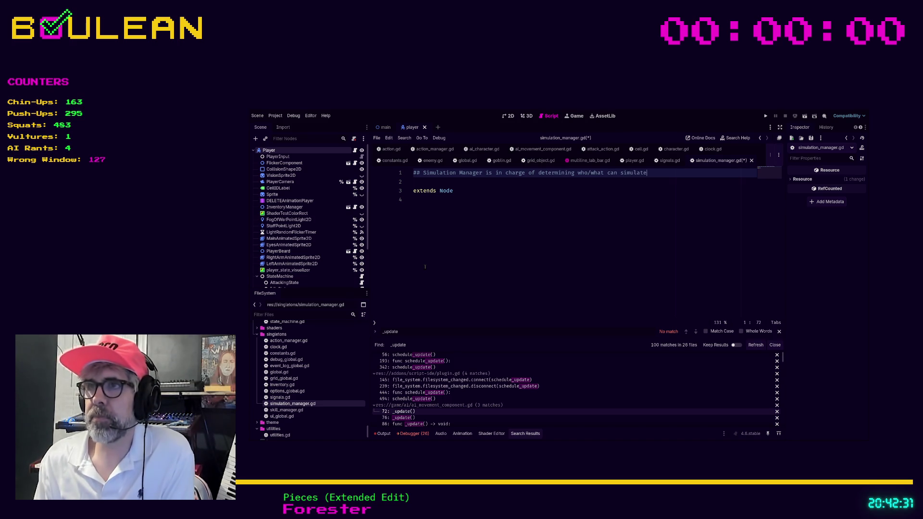
key(BackSpace)
key(BackSpace)
key(BackSpace)
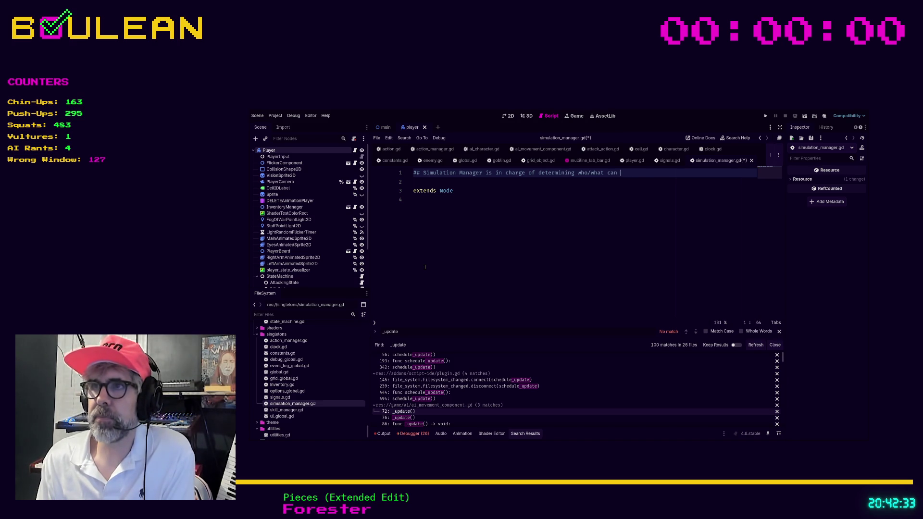
text(simulate)
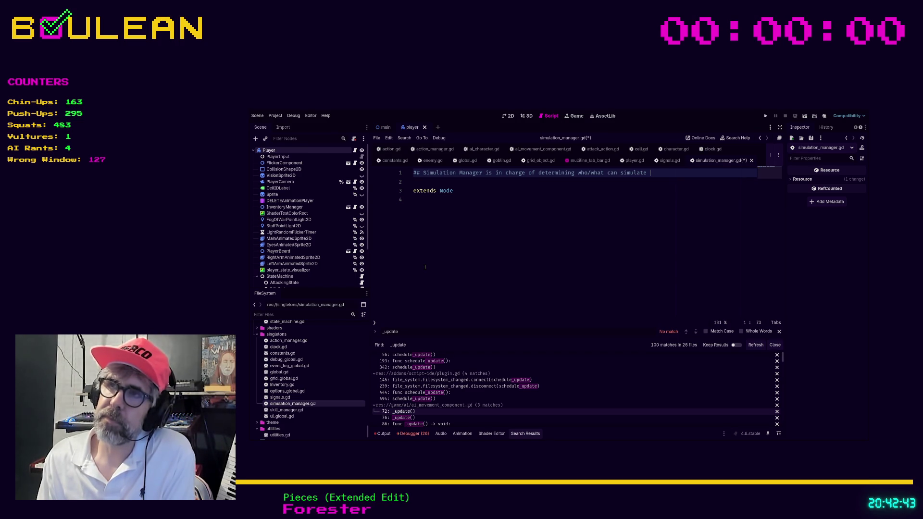
Step: Reword it to 'calculating simulation distances' and start line 2 with '## and ensuring that'
key(BackSpace)
key(BackSpace)
key(BackSpace)
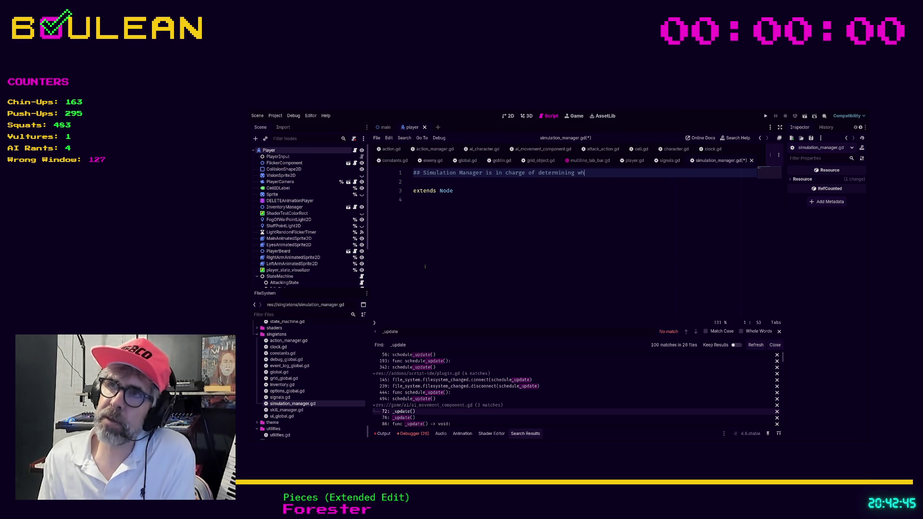
text(toggline simu)
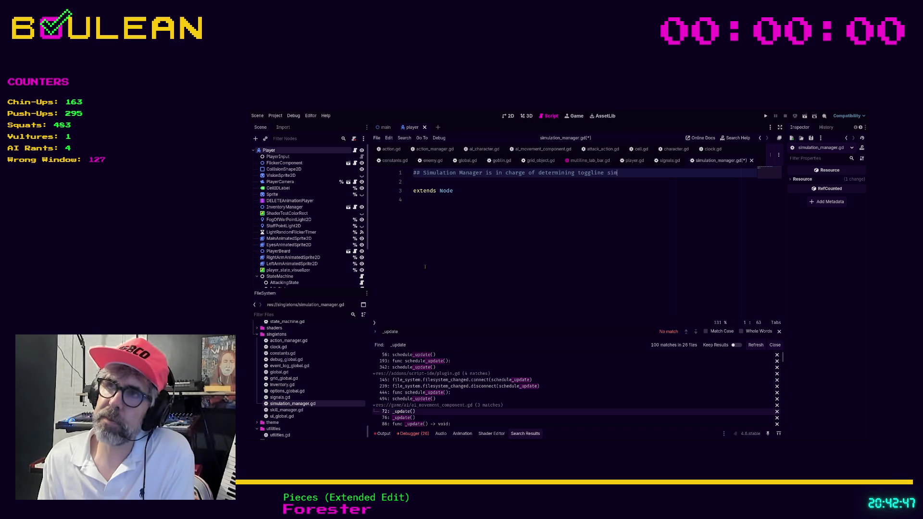
key(BackSpace)
key(BackSpace)
key(BackSpace)
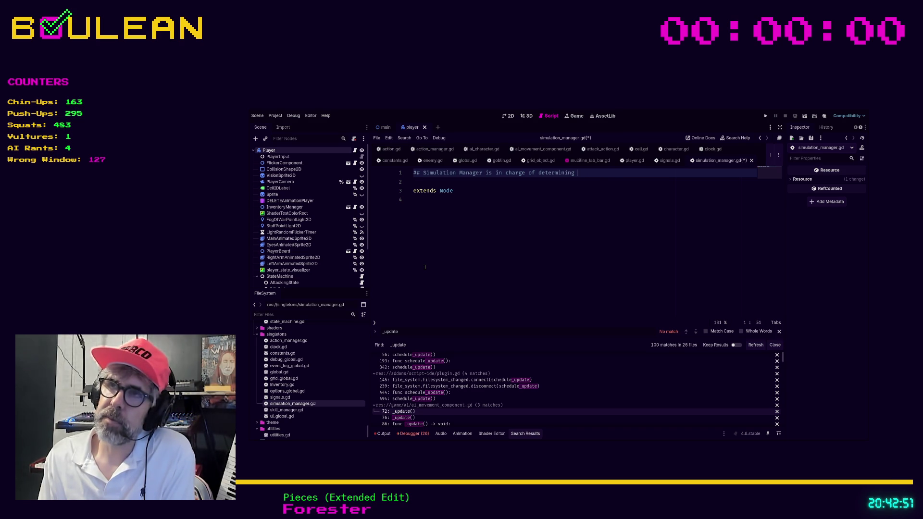
key(BackSpace)
key(BackSpace)
key(BackSpace)
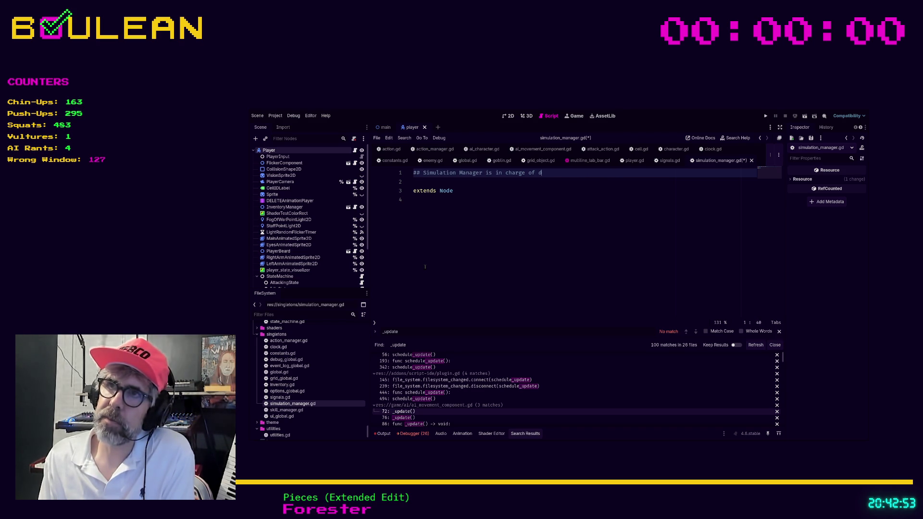
text(calculating simulation d)
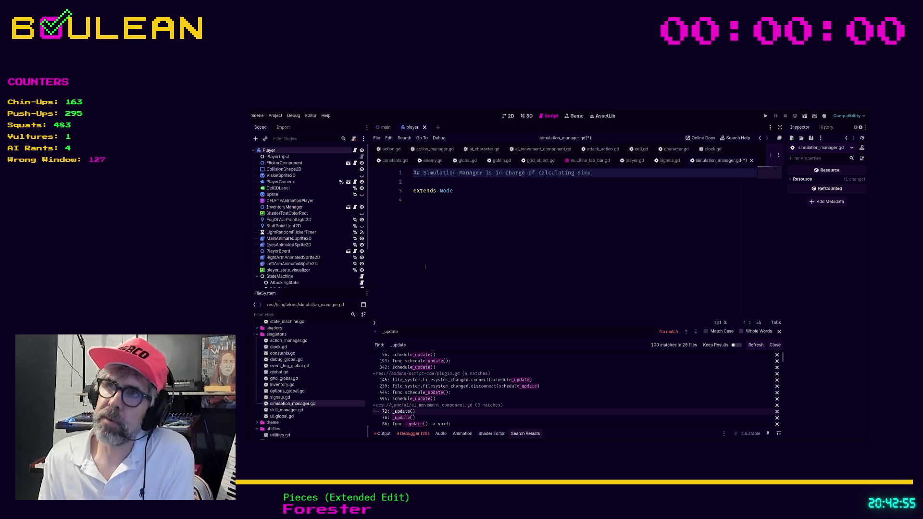
text(istances)
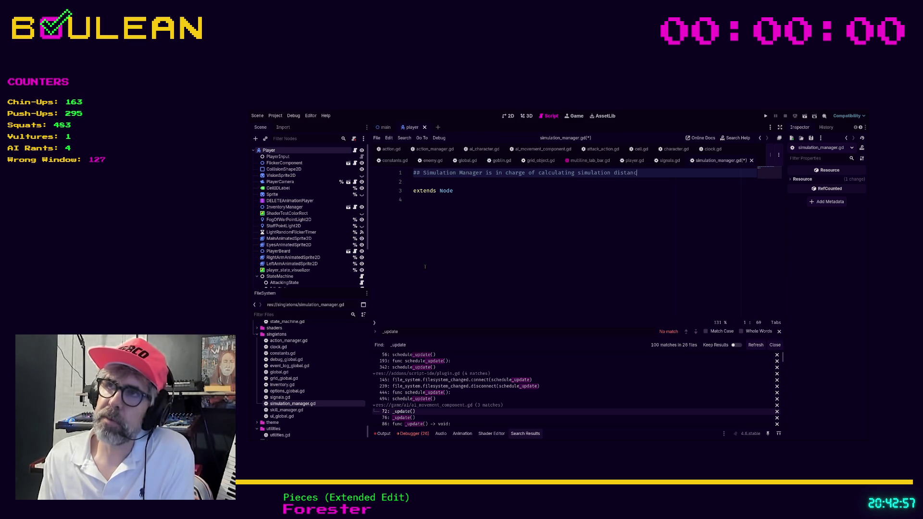
key(Return)
text(## and e)
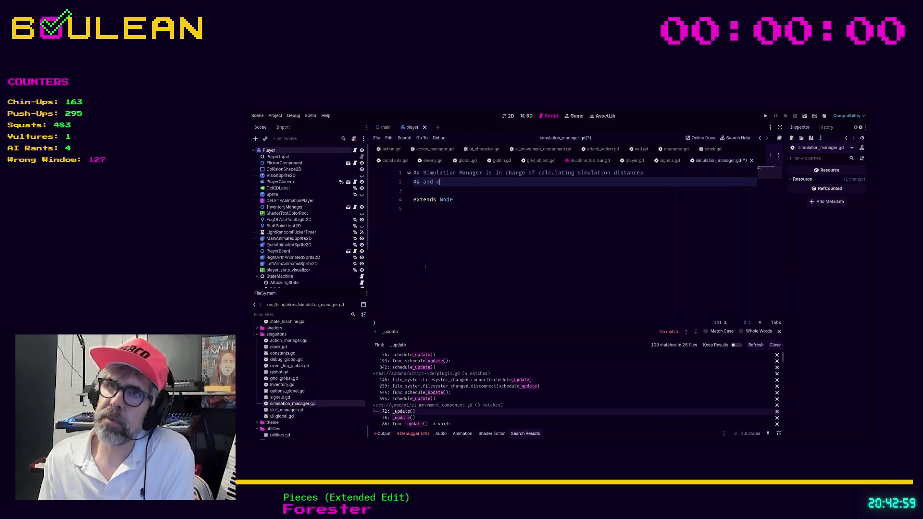
text(nsuring that )
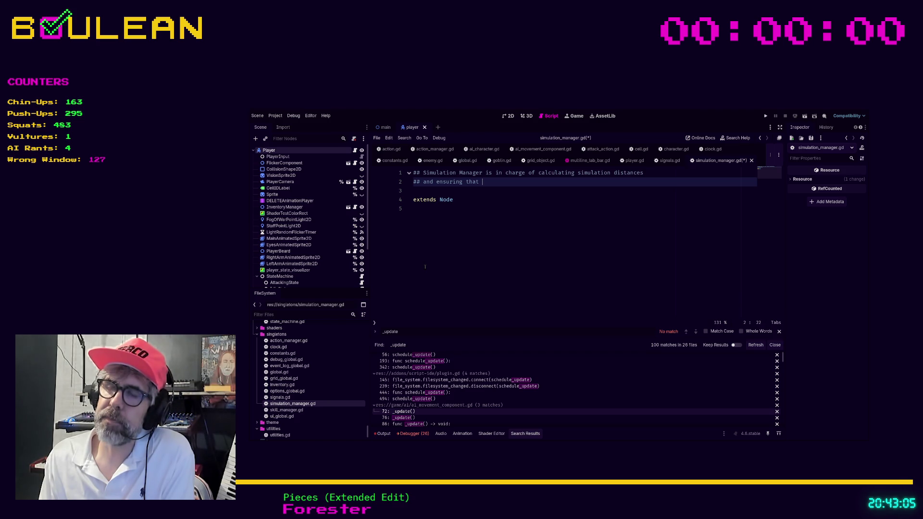
Step: Continue line 2 with 'entities in range of simulators (active characters/grid objects)'
text(entite)
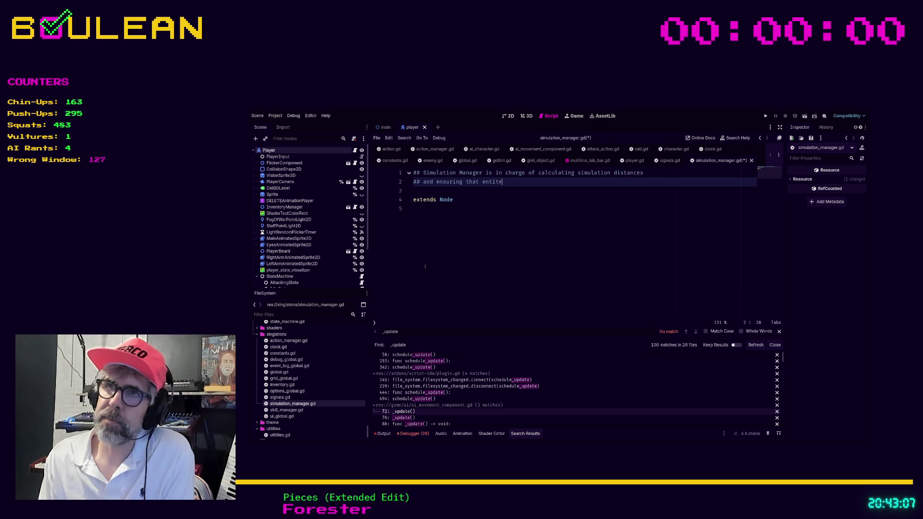
key(BackSpace)
text(ies in range of)
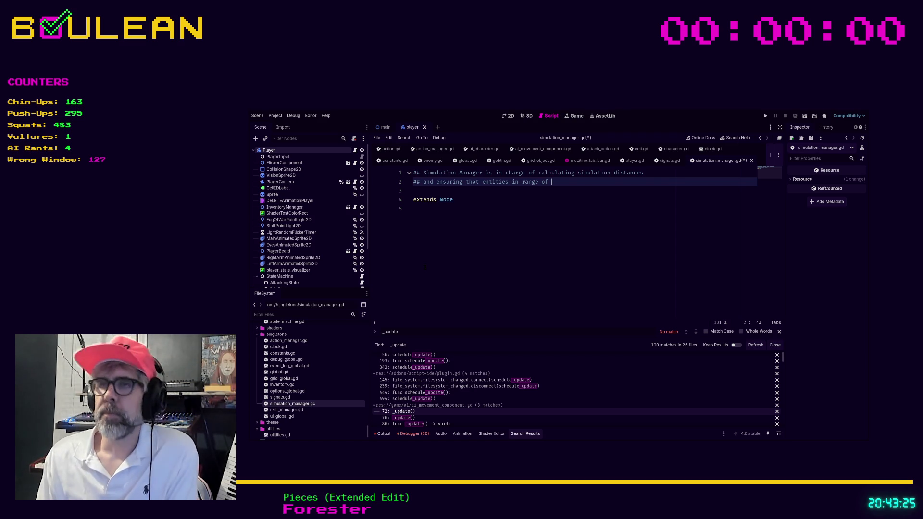
text(simulators ()
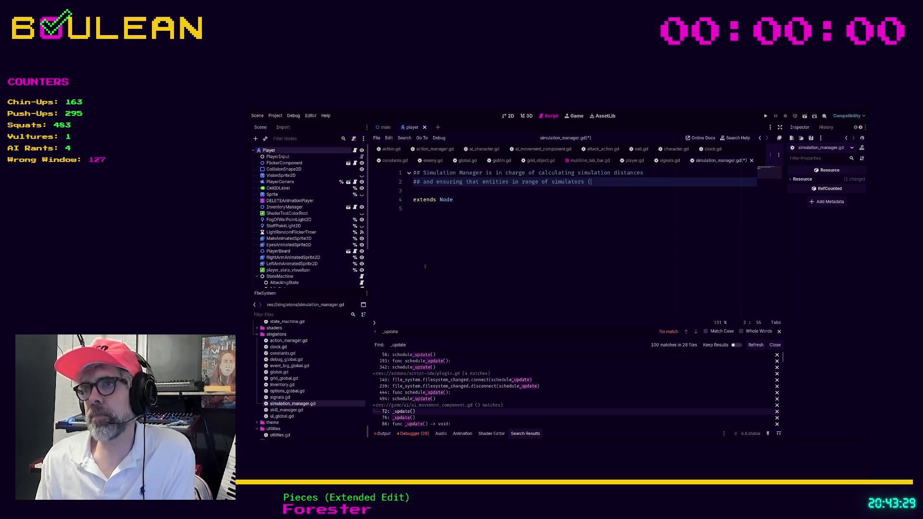
text(active charact)
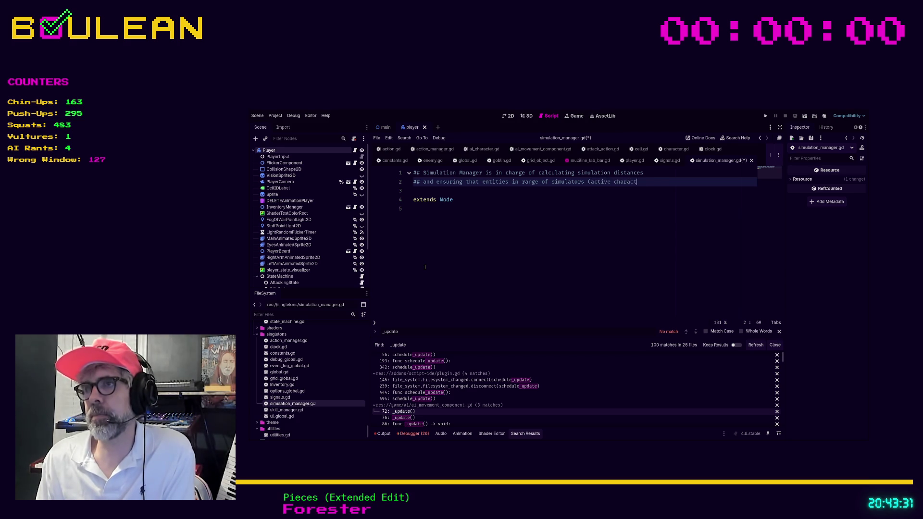
text(ers/grid ob)
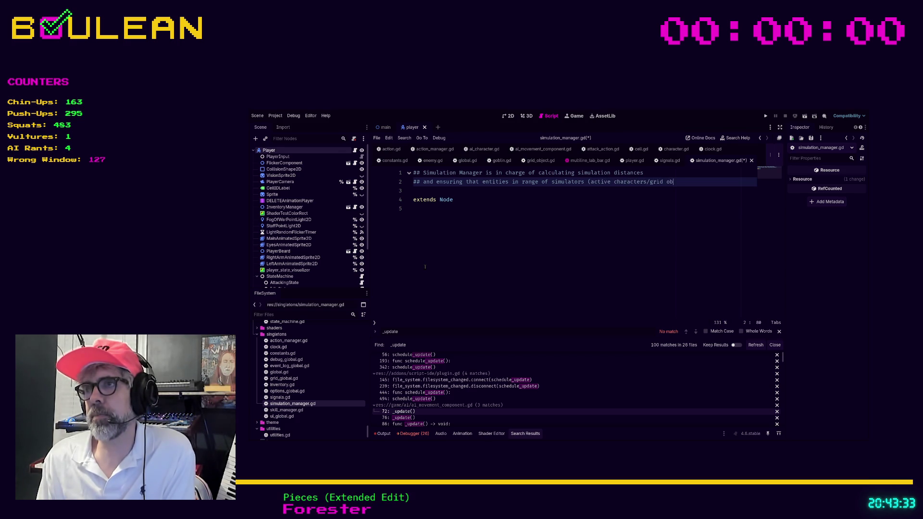
text(jects))
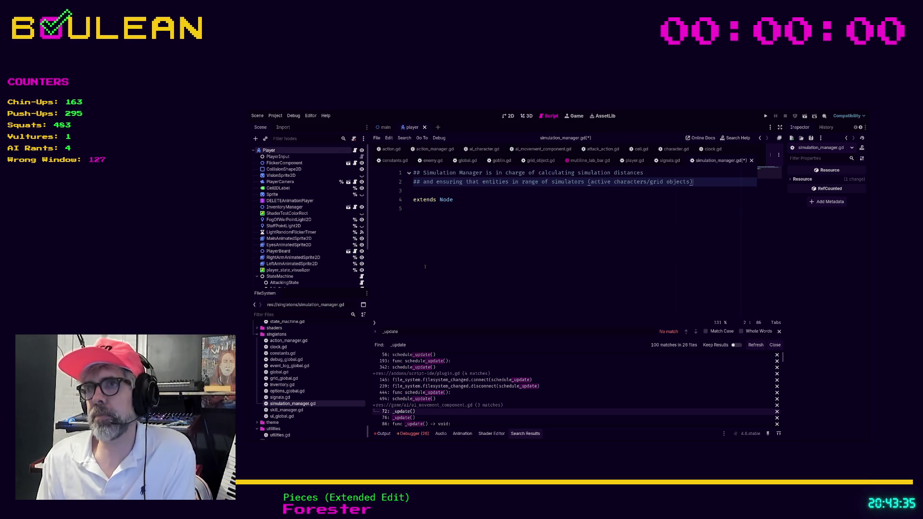
Step: Add a third comment line, "## are 'active' and simulating"
key(Return)
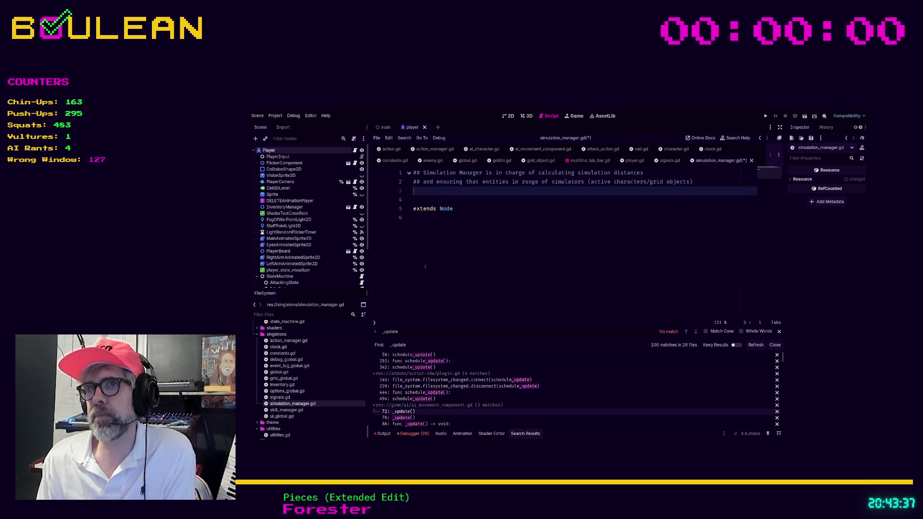
text(## are )
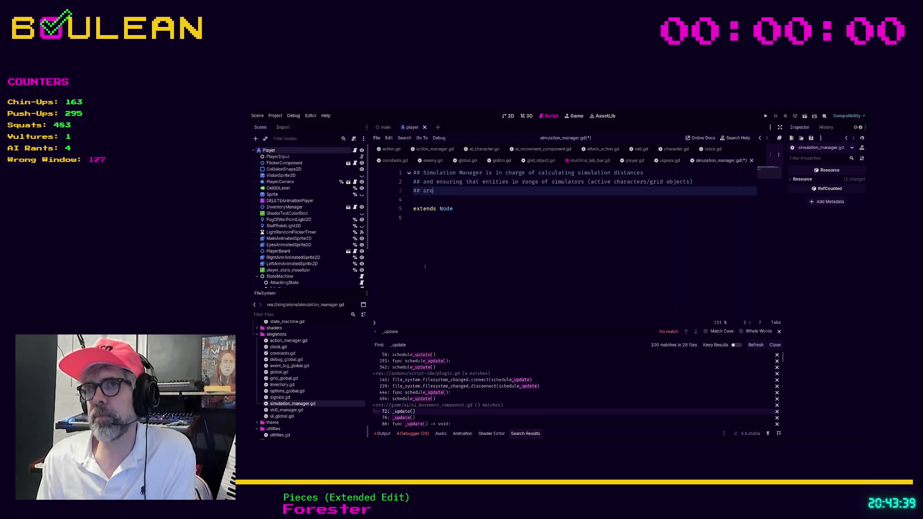
text('active' )
text(and sim)
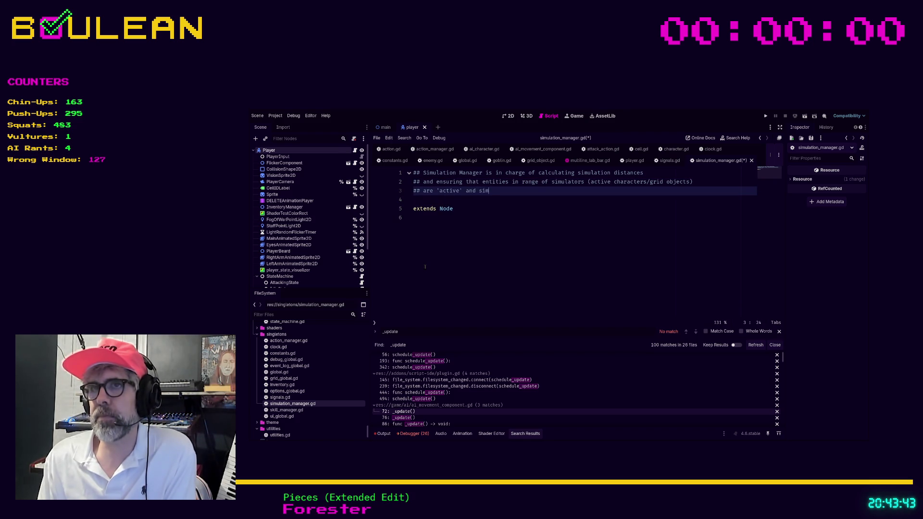
text(ulating)
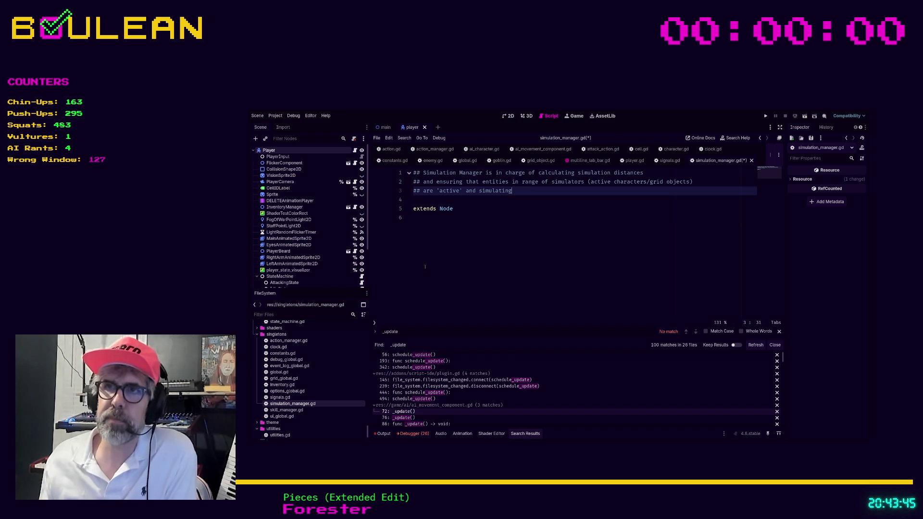
click(425, 266)
Step: Save simulation_manager.gd, then add a blank line below extends Node
key(ctrl+s)
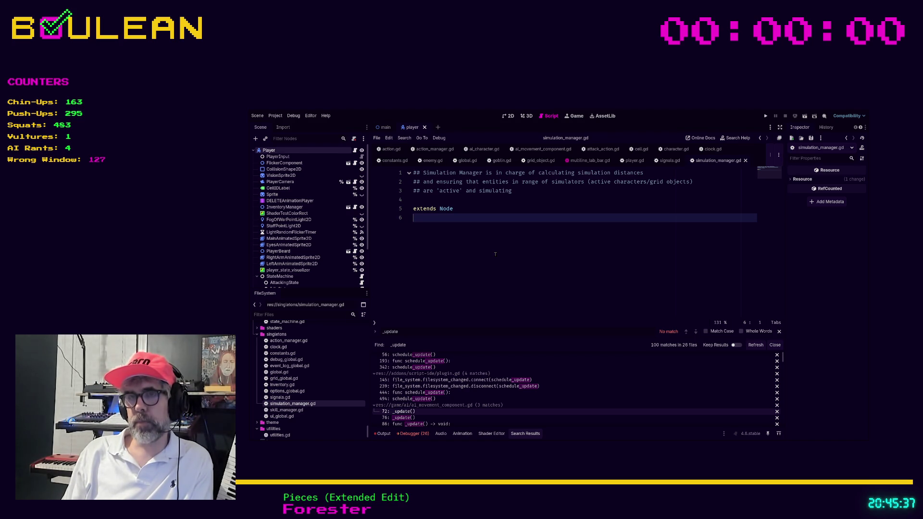
key(Return)
key(Return)
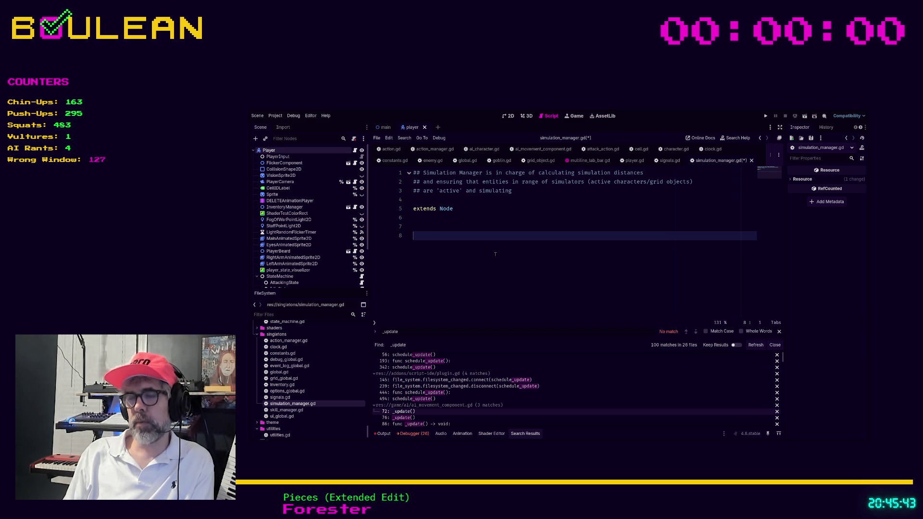
Step: Add a check_in() -> void stub whose body is just pass
text(func check_in())
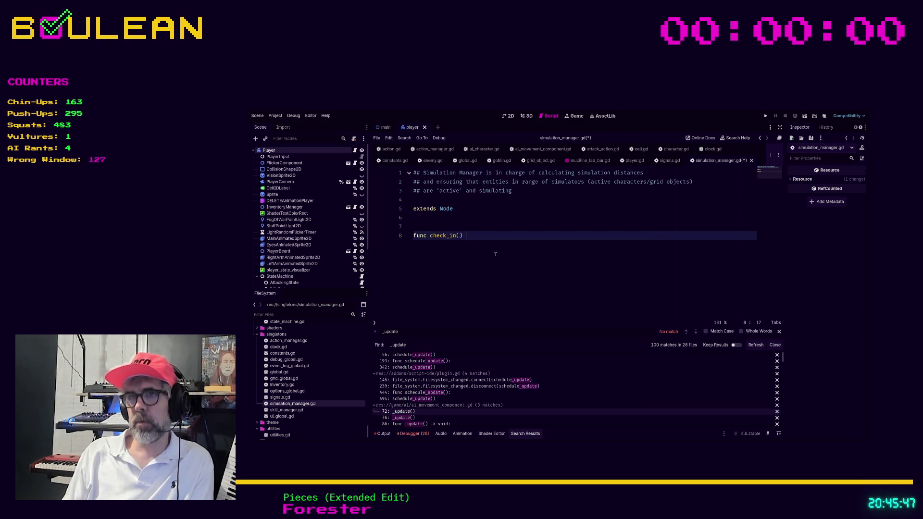
text( -> void:)
key(Return)
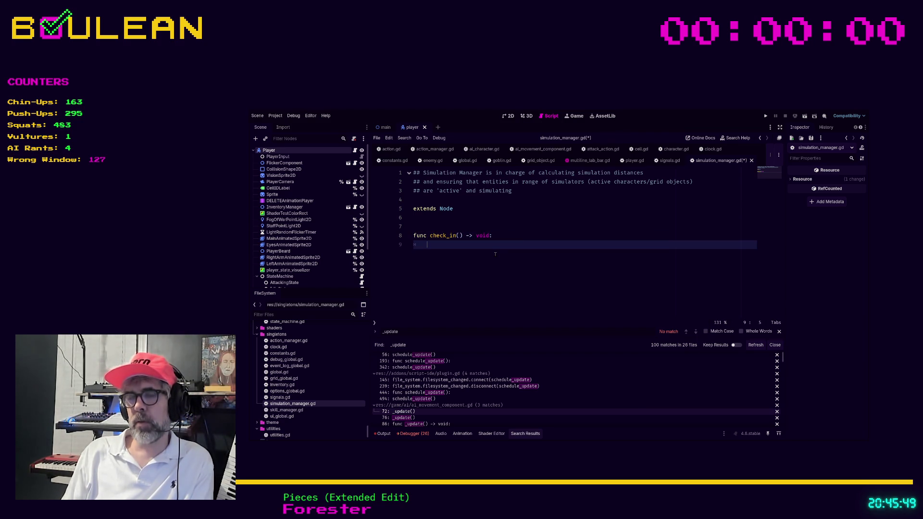
text(pass)
key(Return)
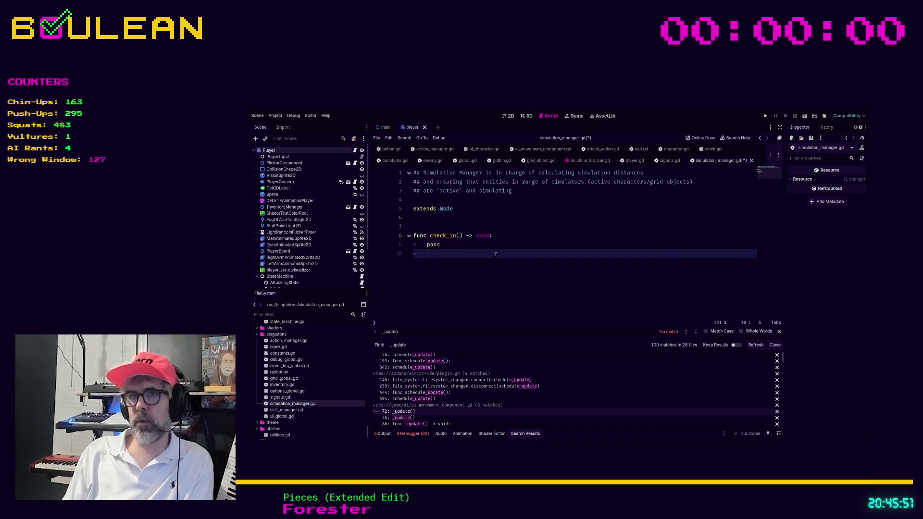
key(Return)
key(Return)
Step: Add a matching check_out() -> void stub with pass, followed by two blank lines
text(func ch)
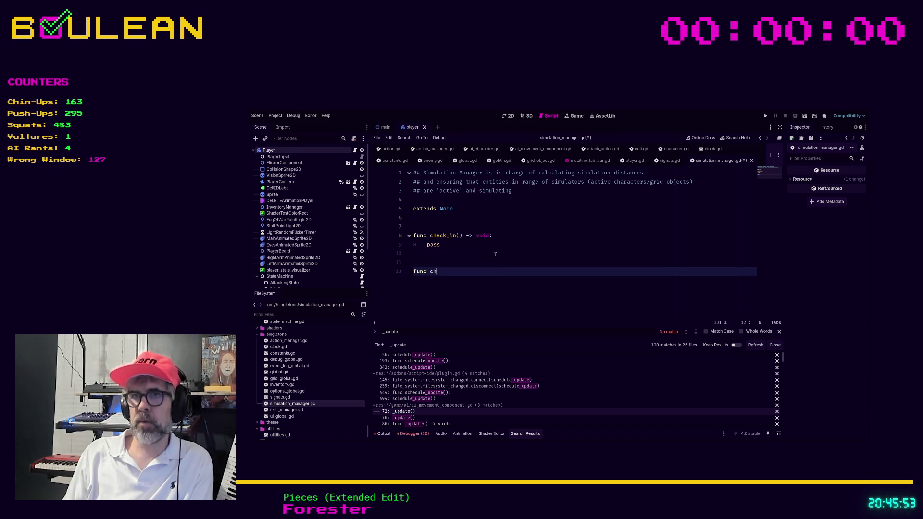
text(eck_out() -)
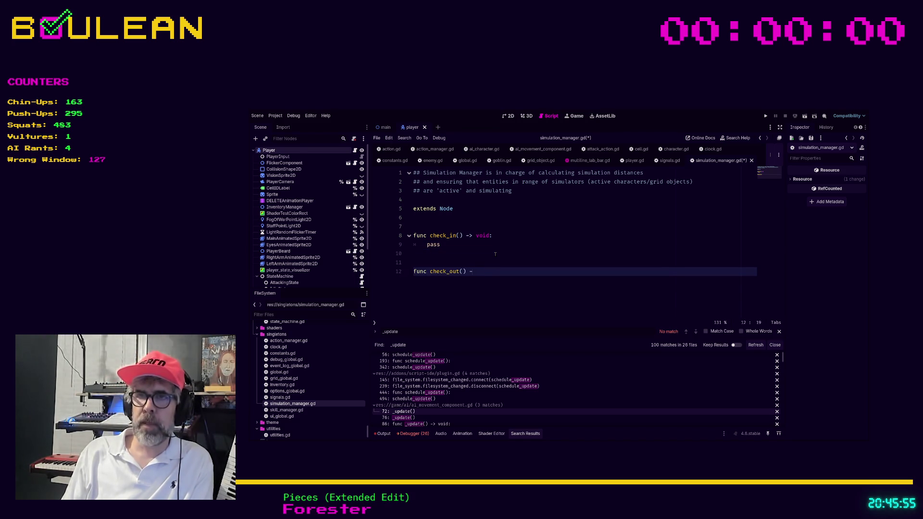
text(> void:)
key(Return)
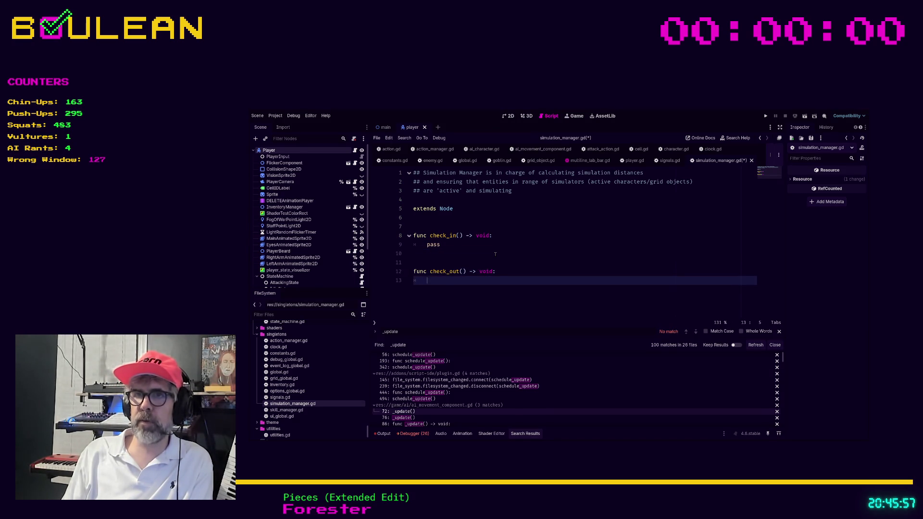
text(pass)
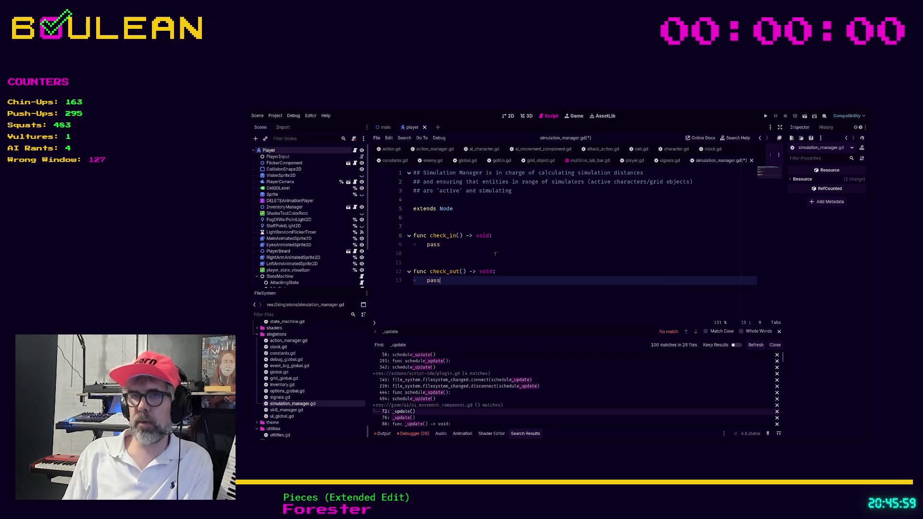
key(Return)
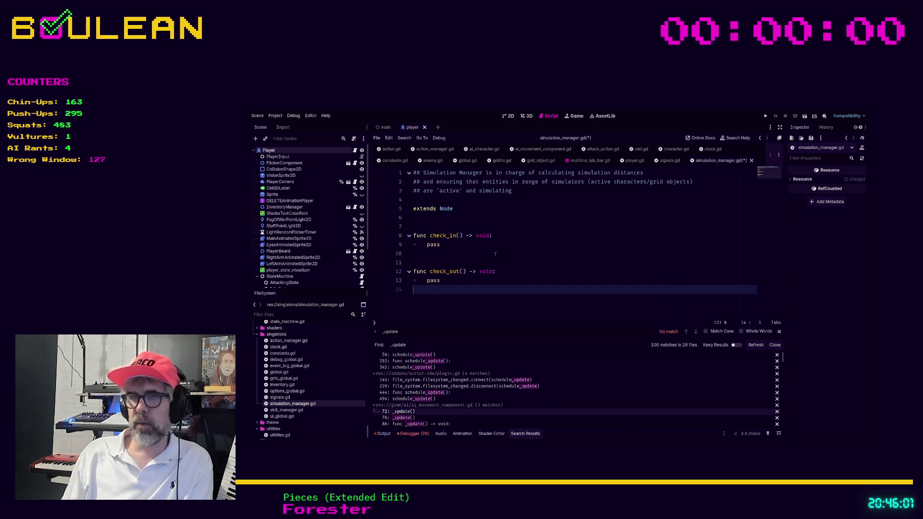
key(Up)
key(Up)
key(Up)
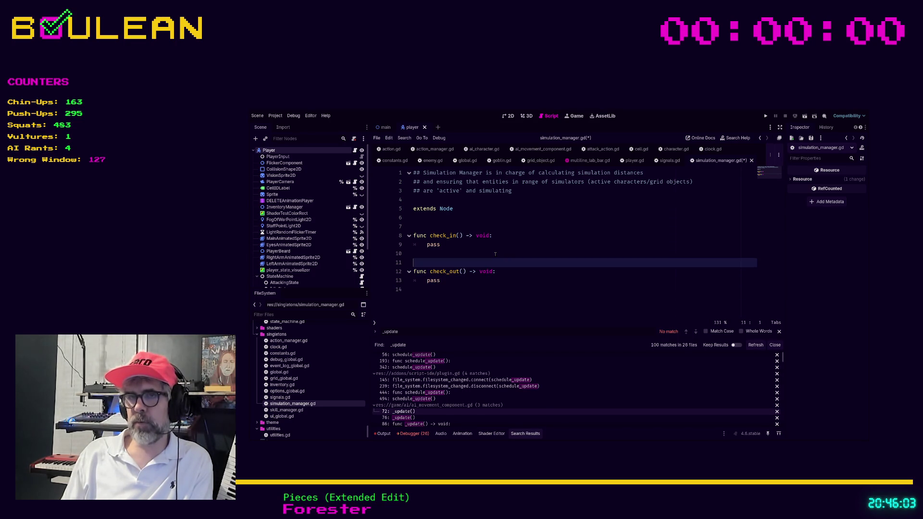
key(Down)
key(Up)
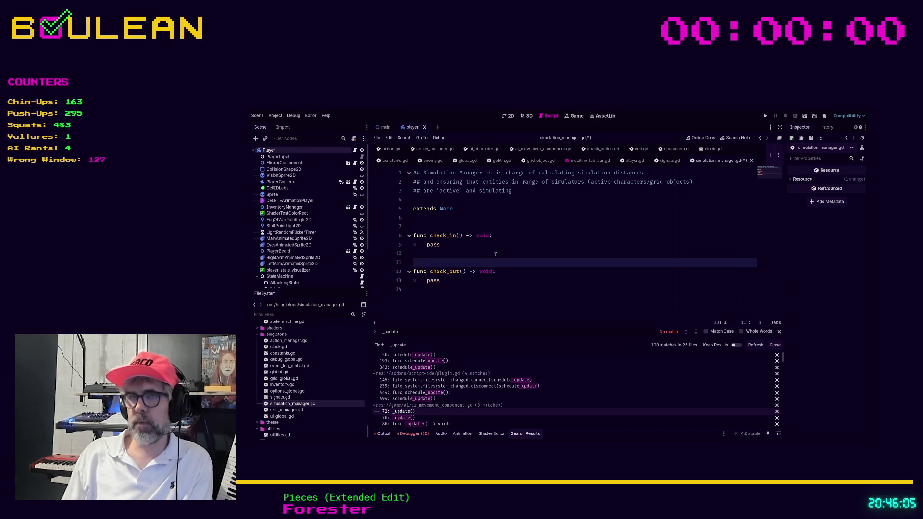
key(Up)
key(Down)
key(Down)
key(Down)
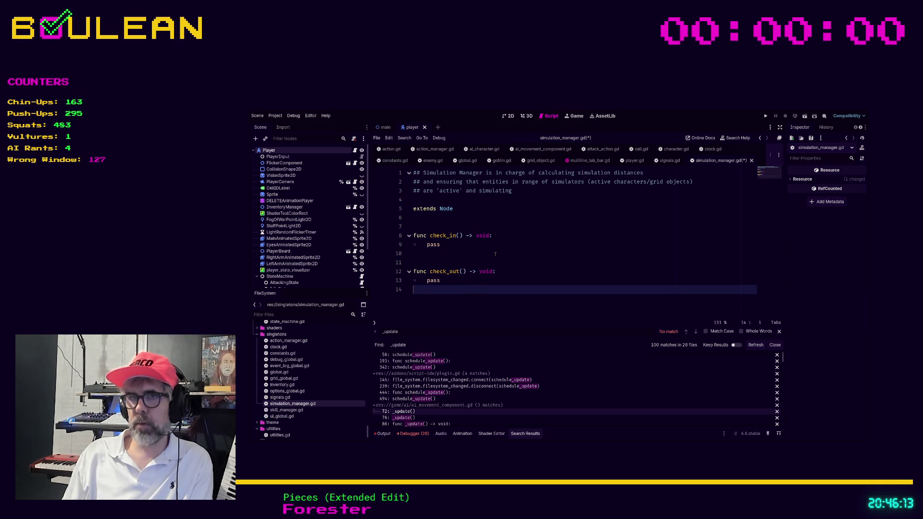
key(Return)
key(Return)
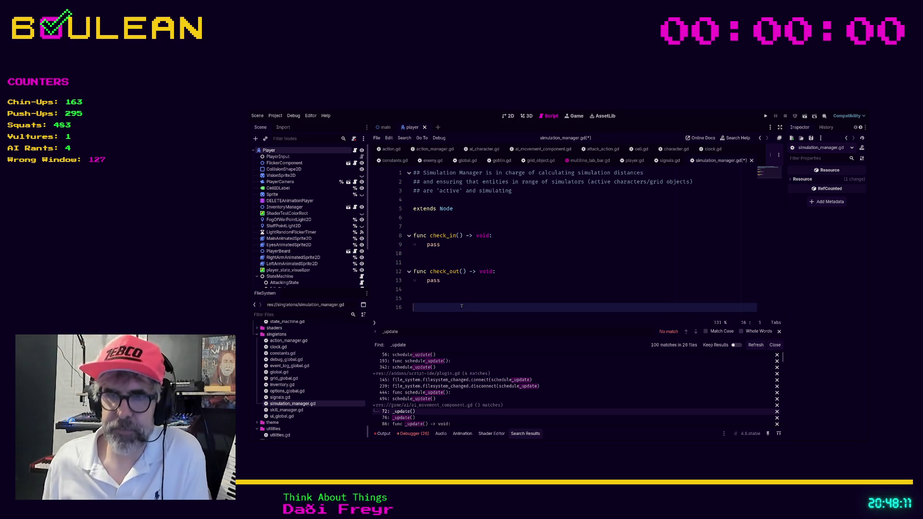
Step: Write the _activate_simulation() -> void function on line 16 with a pass body
text(func)
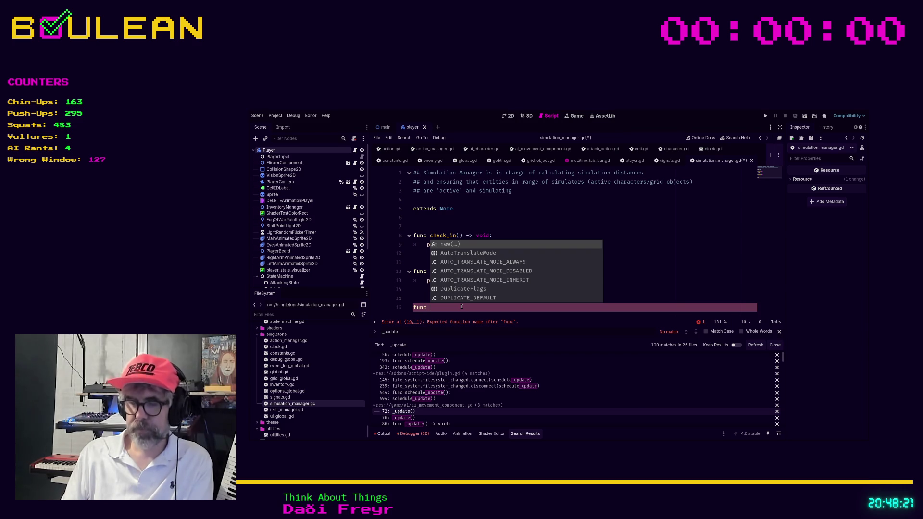
text(_ca)
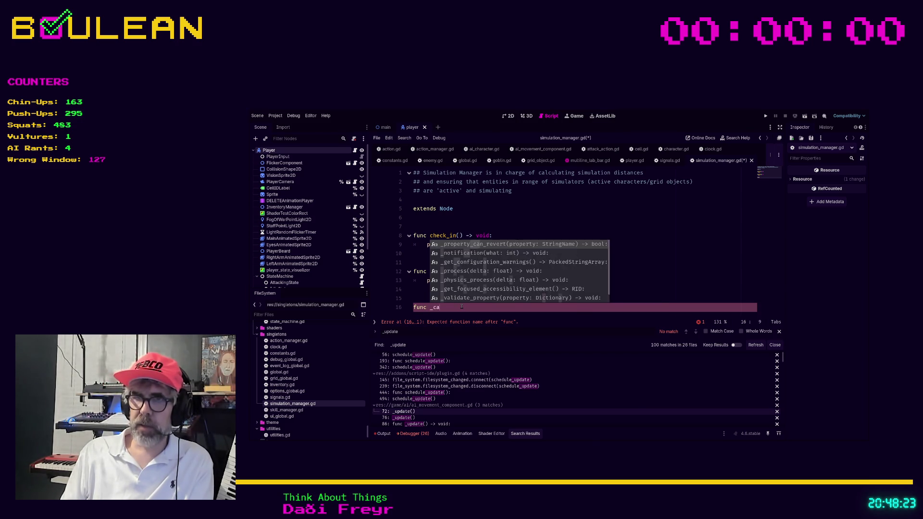
text(lcula)
key(BackSpace)
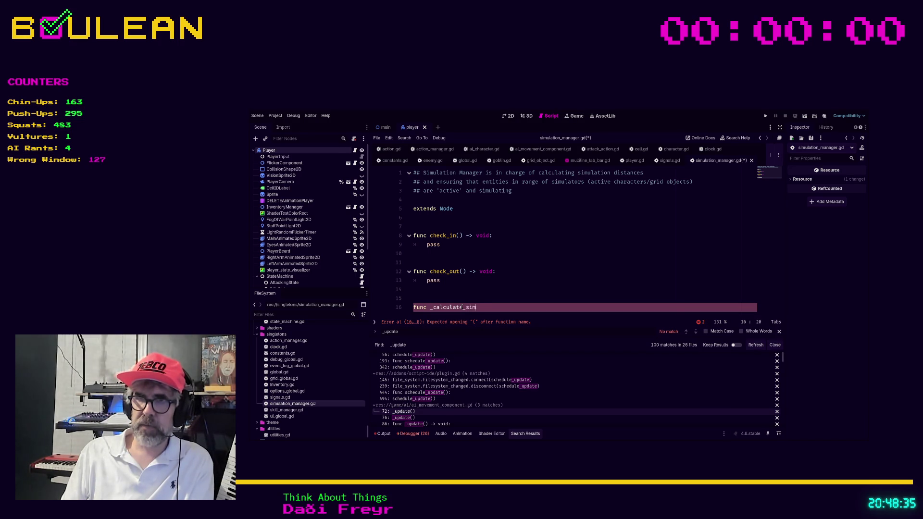
text(simulation_)
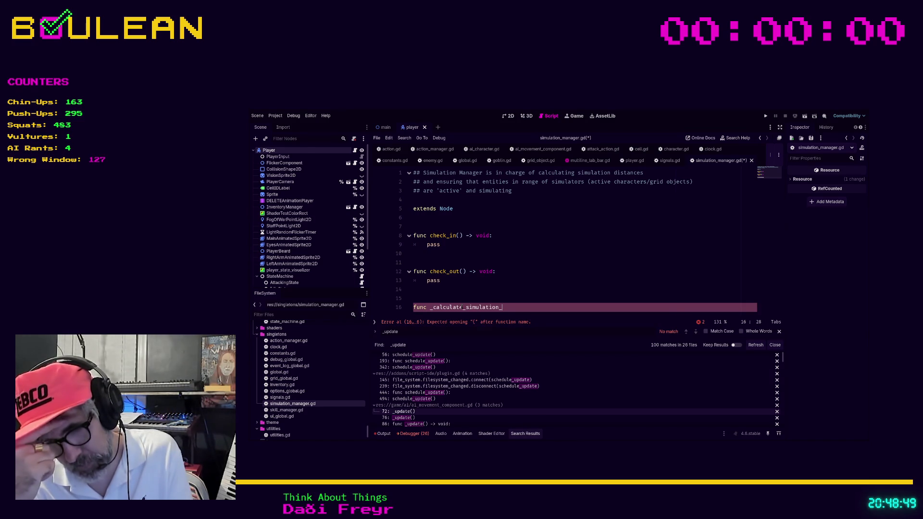
key(BackSpace)
key(BackSpace)
key(BackSpace)
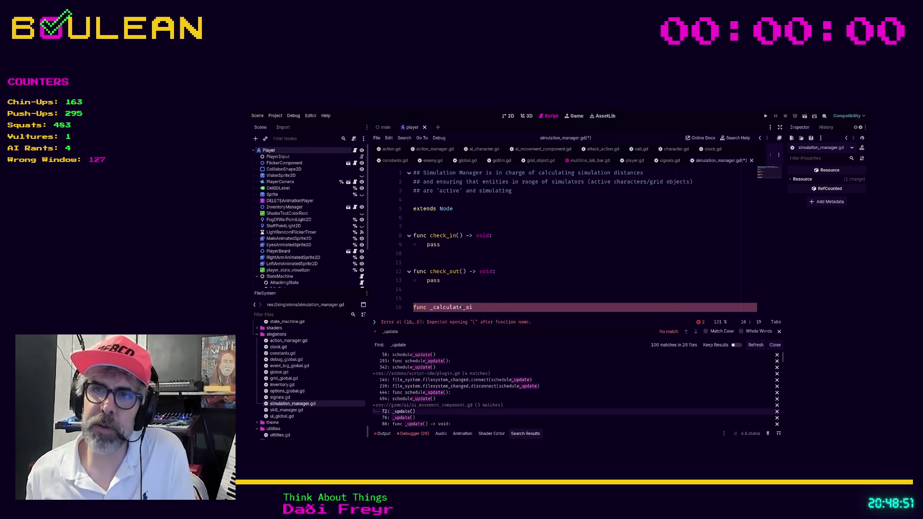
text(activate)
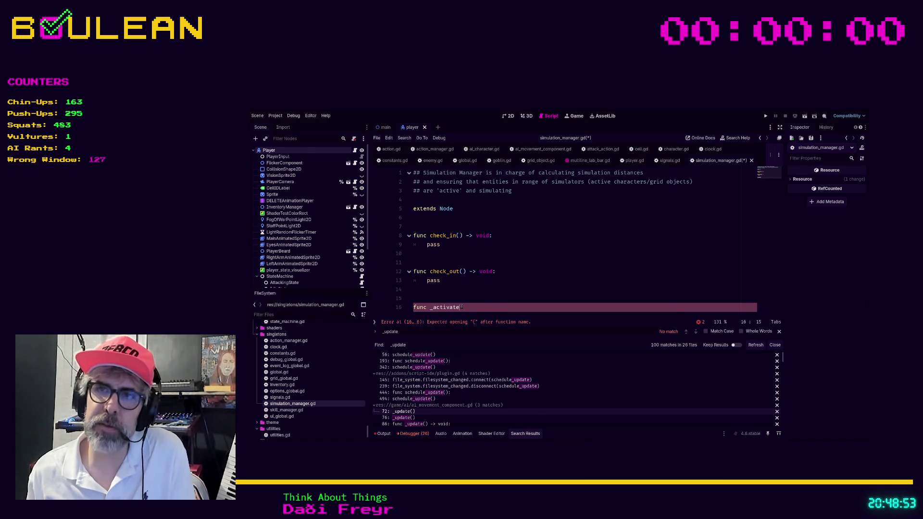
text(_sim)
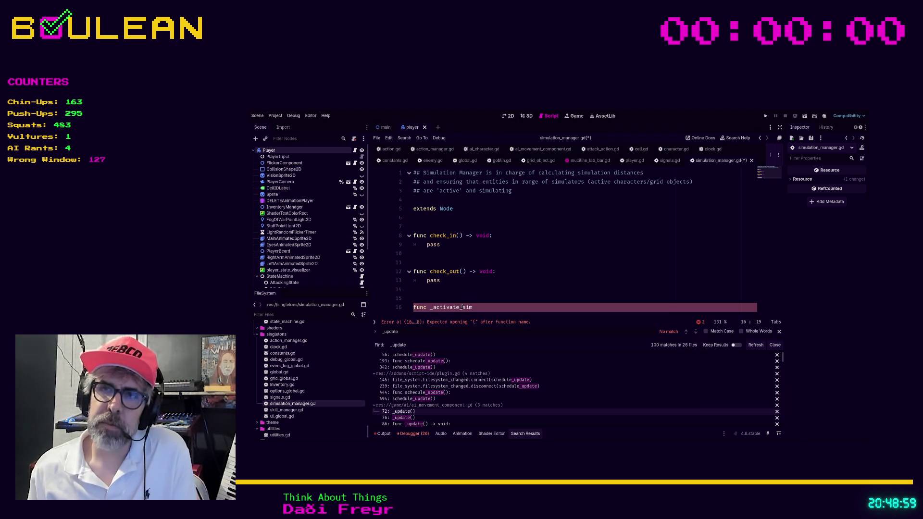
text(ulatio)
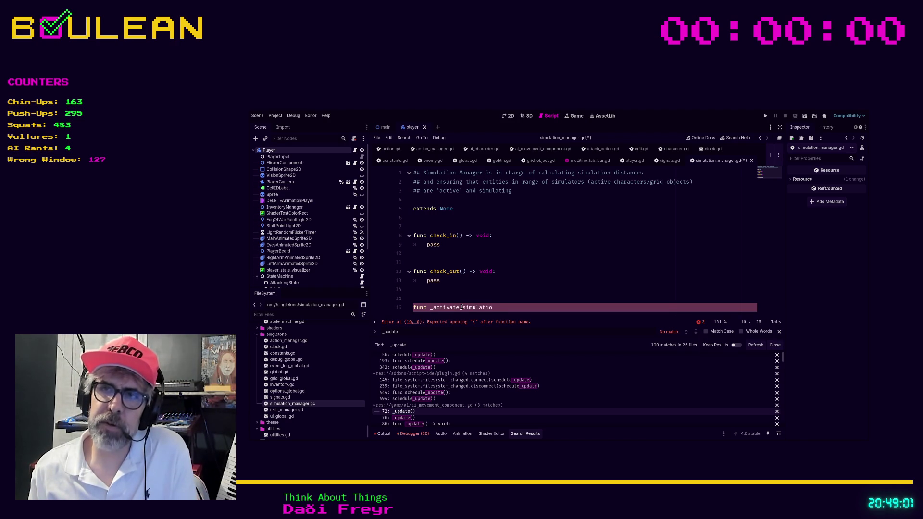
text(n() -> void:)
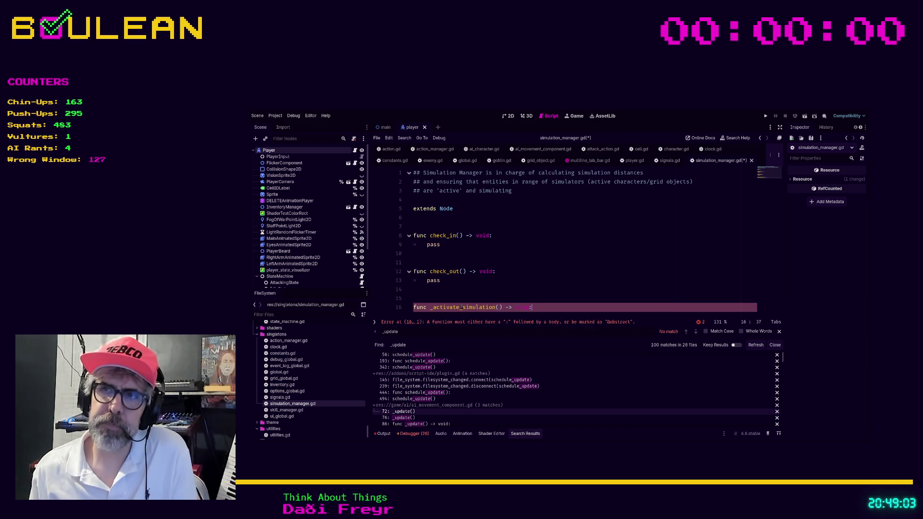
key(Return)
text(pass)
key(Return)
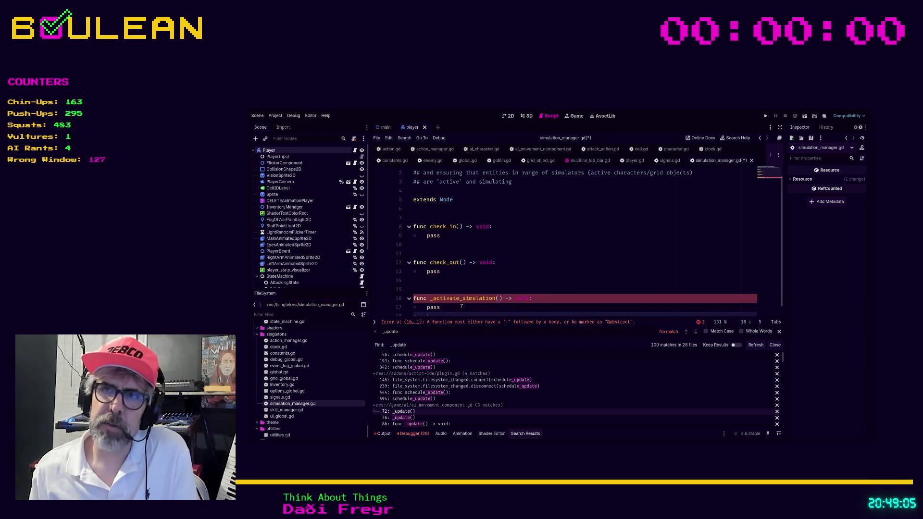
Step: Add the comment '## Access the Cell grid and 'activate' all simulatable entities' above pass
text(##)
key(Return)
key(BackSpace)
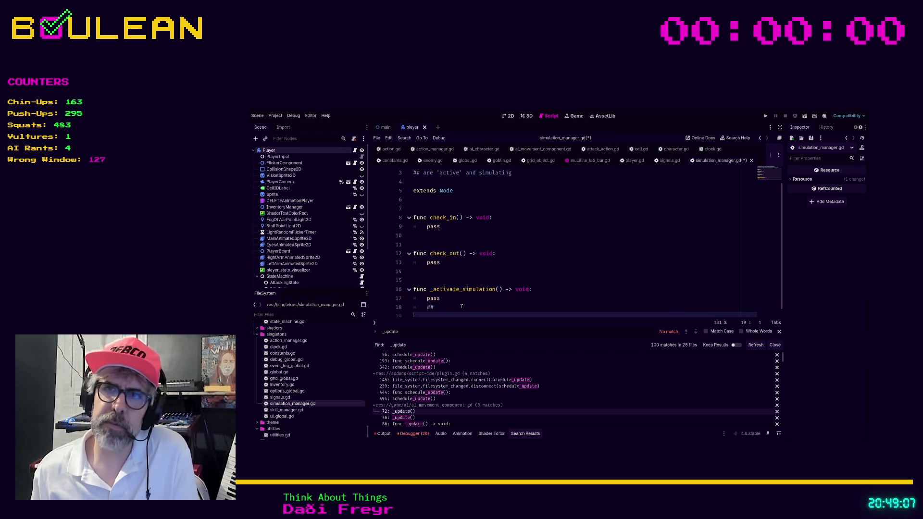
key(BackSpace)
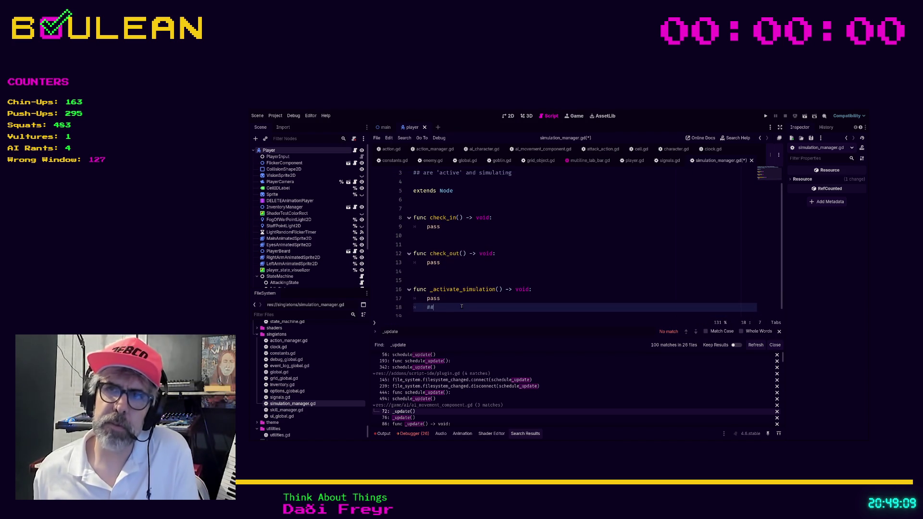
key(alt+Up)
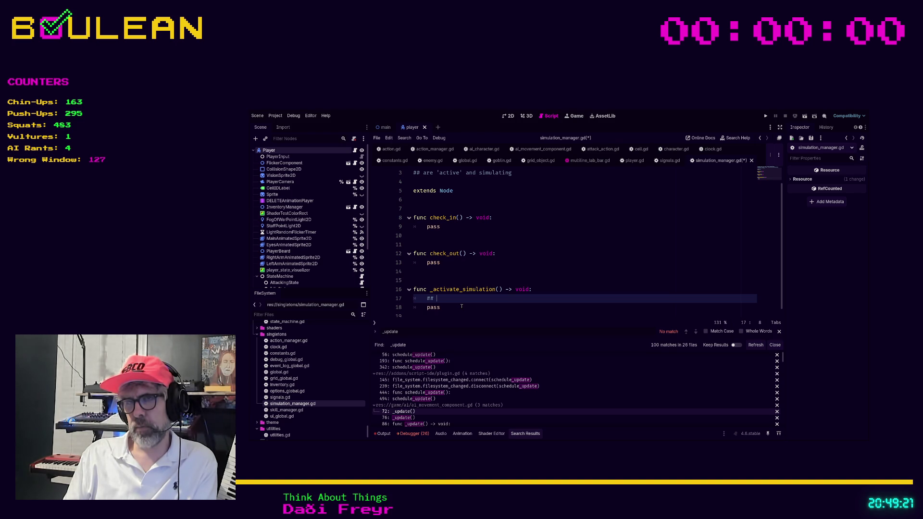
text(L)
text(oop through)
key(BackSpace)
key(BackSpace)
key(BackSpace)
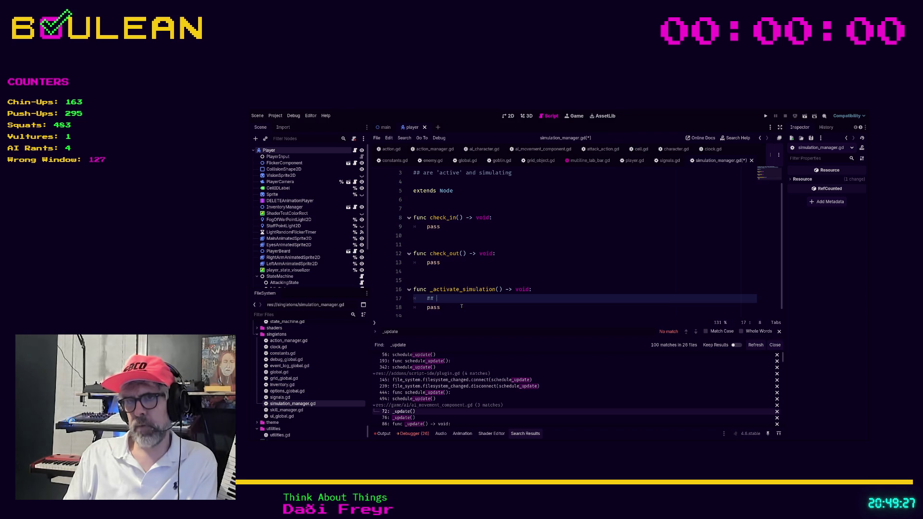
text(Access the )
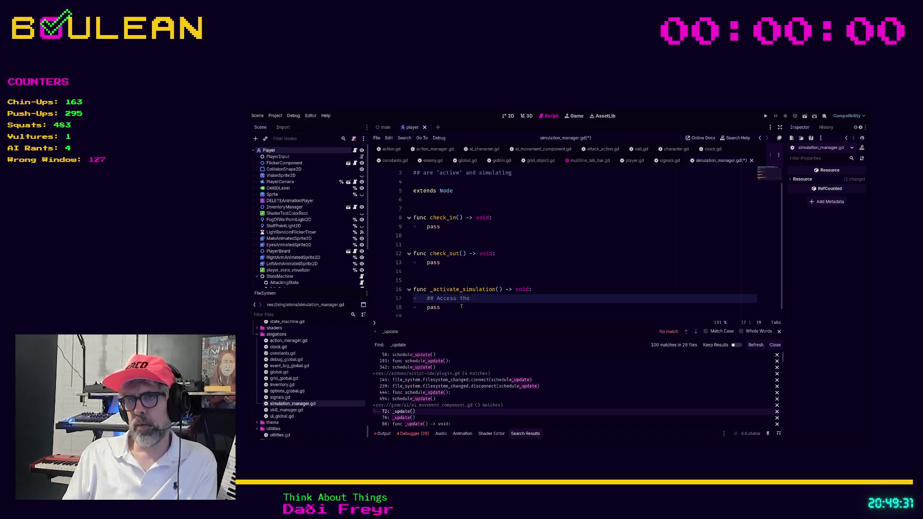
text(Cell )
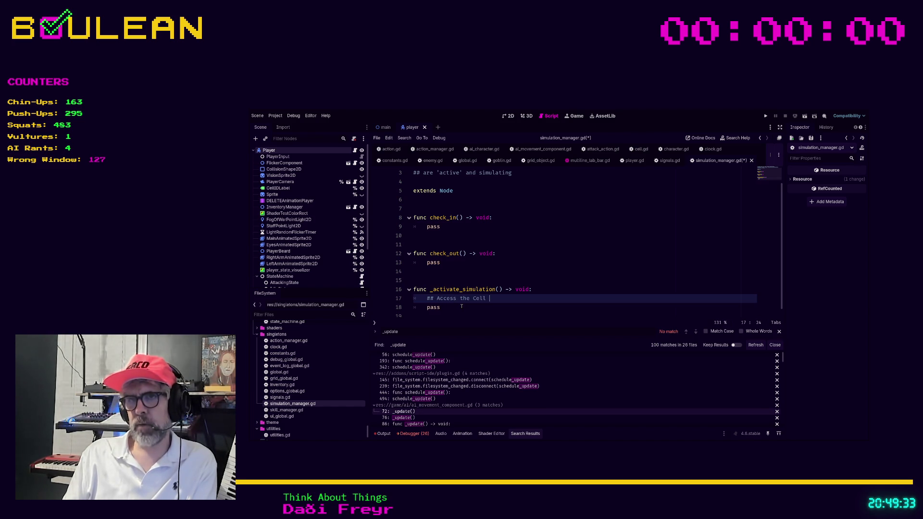
text(grid and )
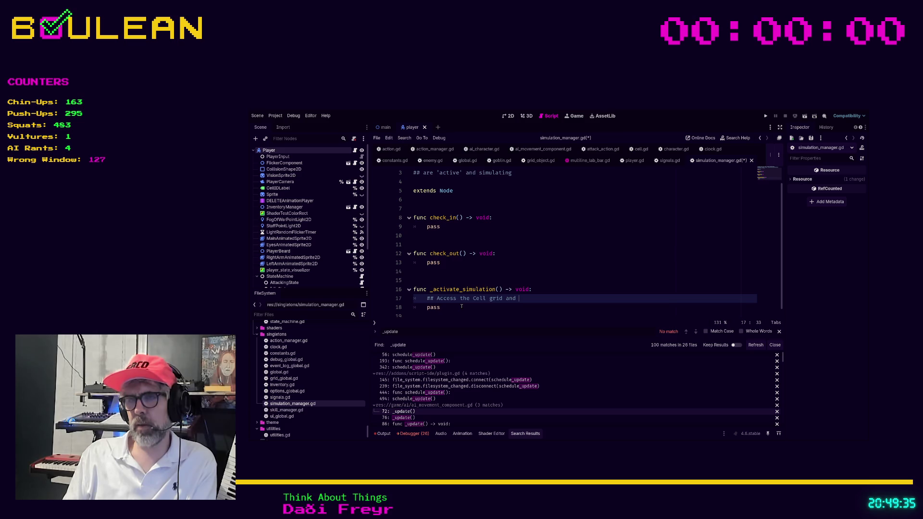
text('activate' and a)
text(nd all)
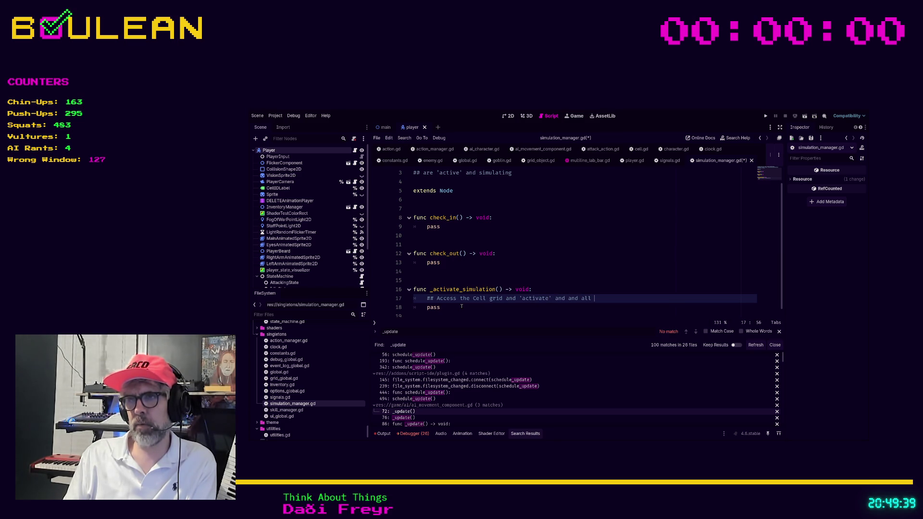
key(BackSpace)
key(BackSpace)
key(BackSpace)
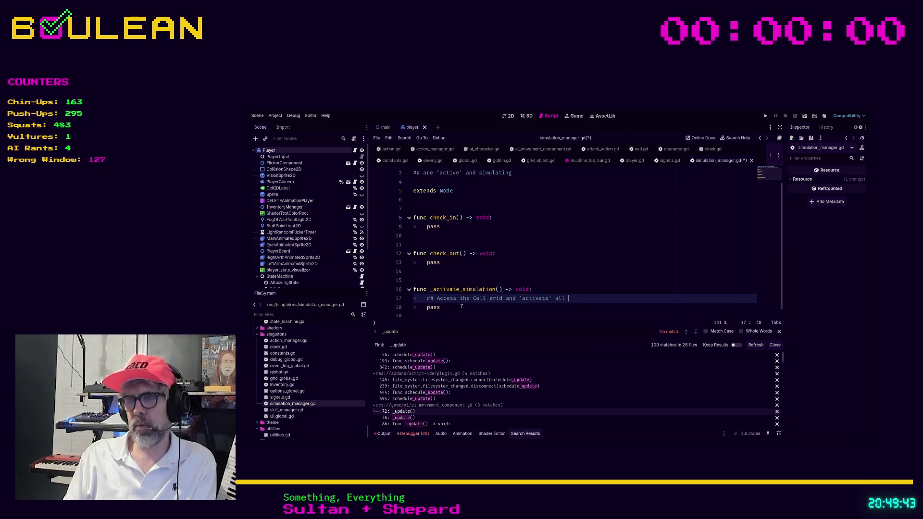
text(simulatable en)
text(tities)
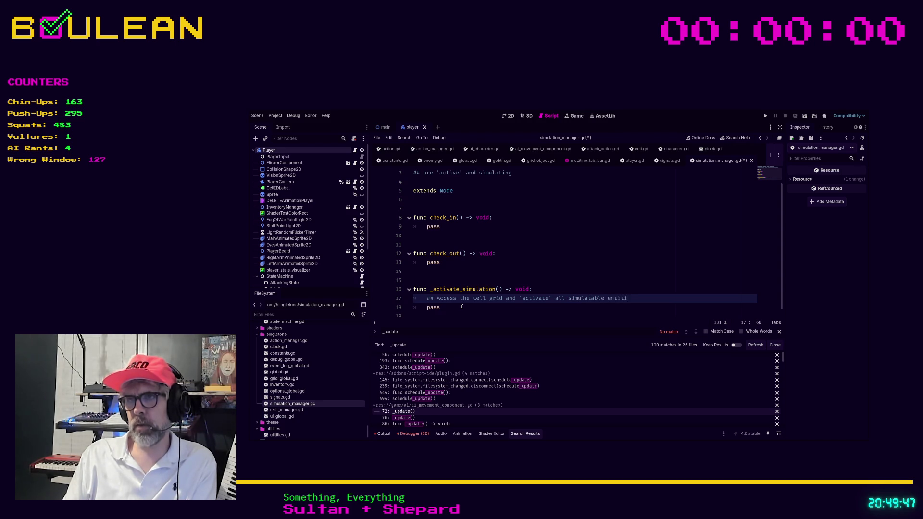
Step: Insert blank lines below extends Node and begin an enum declaration on line 7
key(Up)
key(Up)
key(Up)
key(Up)
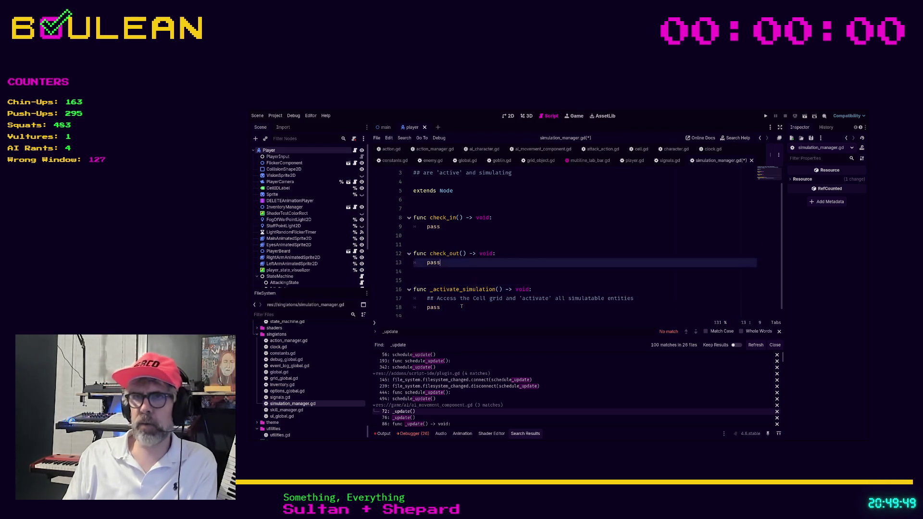
key(Down)
key(Down)
key(Down)
key(Down)
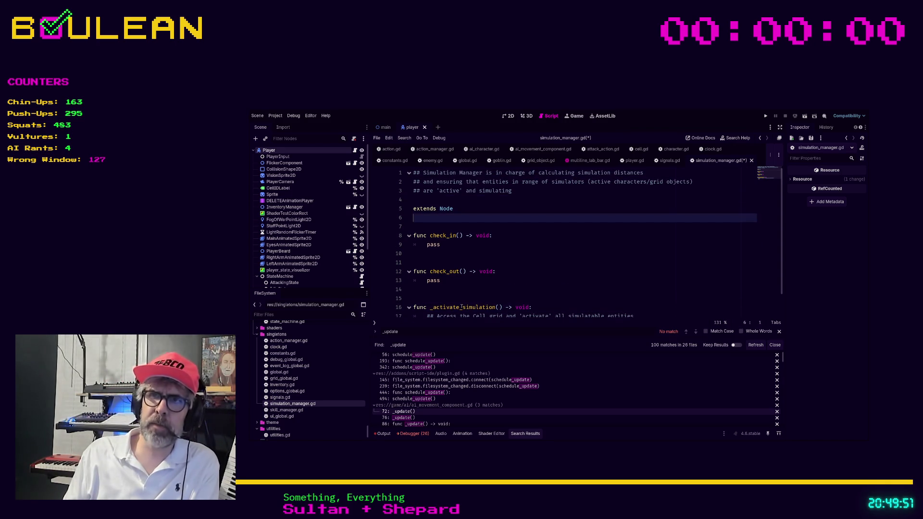
key(Return)
key(Return)
key(Return)
key(Up)
key(Up)
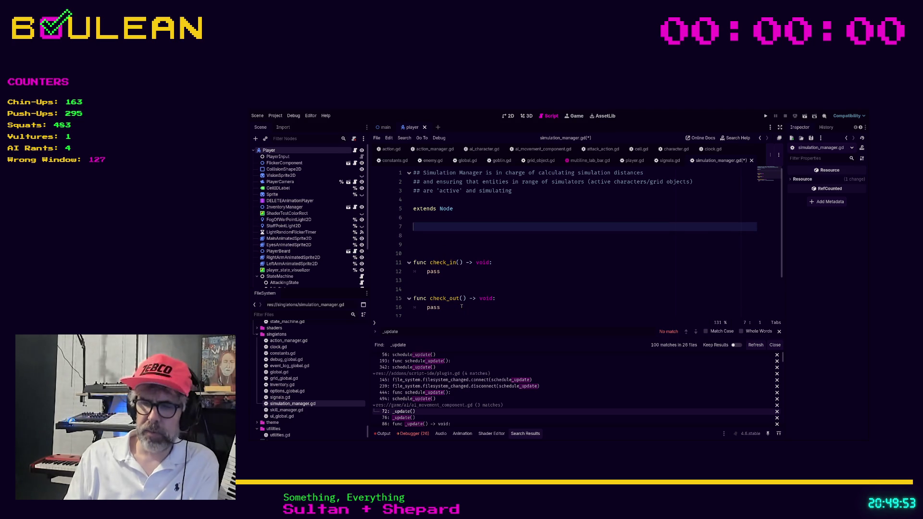
text(enum)
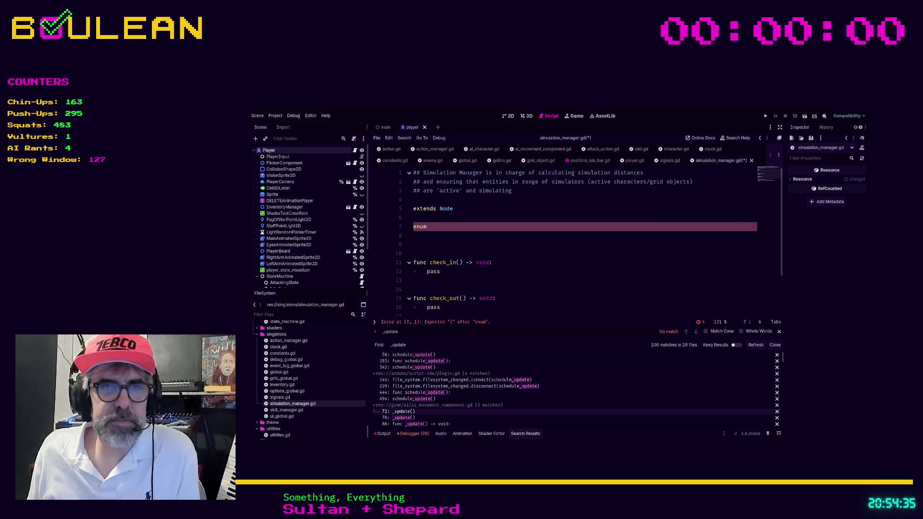
Step: Name the line-7 enum RangePatterns, removing the stray Array[Vector…] type and colon
click(621, 234)
click(536, 226)
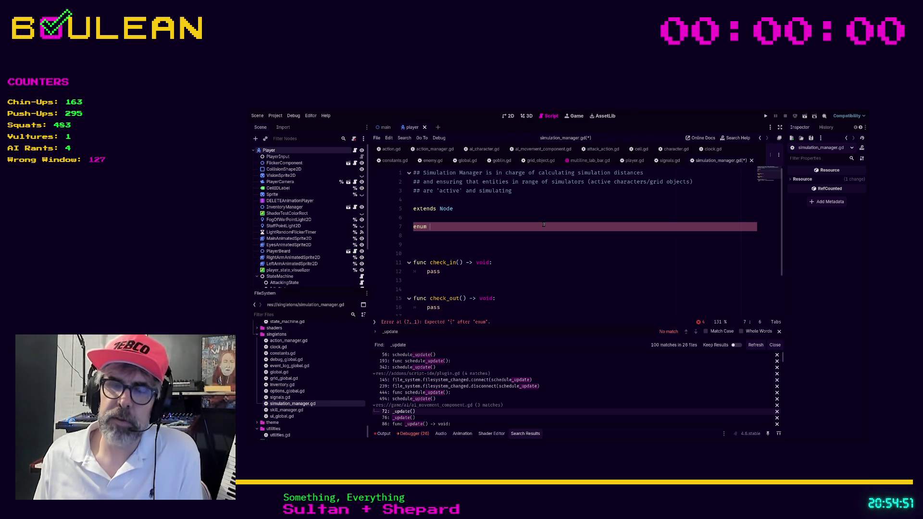
text(Simulation)
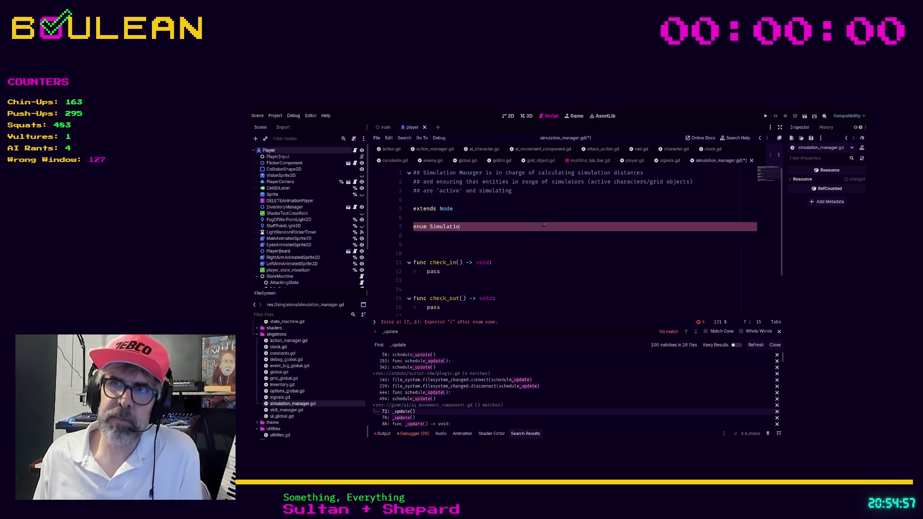
key(BackSpace)
key(BackSpace)
key(BackSpace)
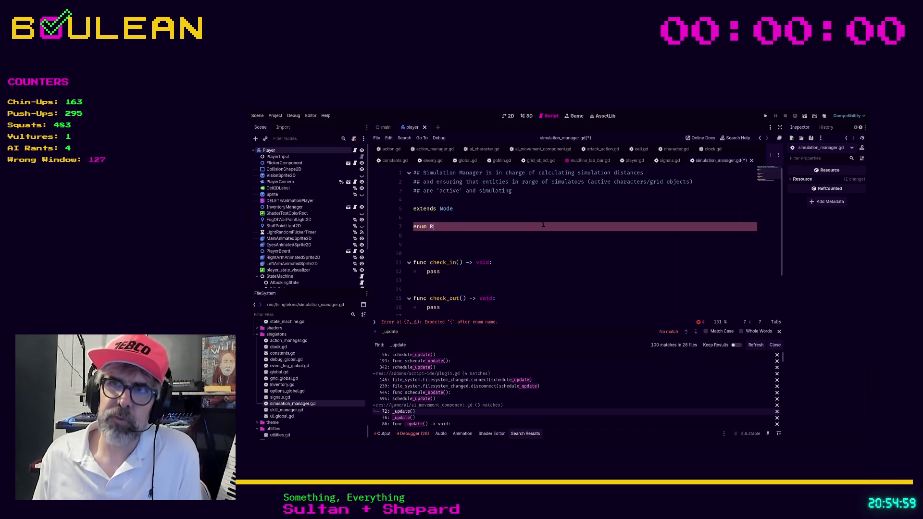
text(angePatterns)
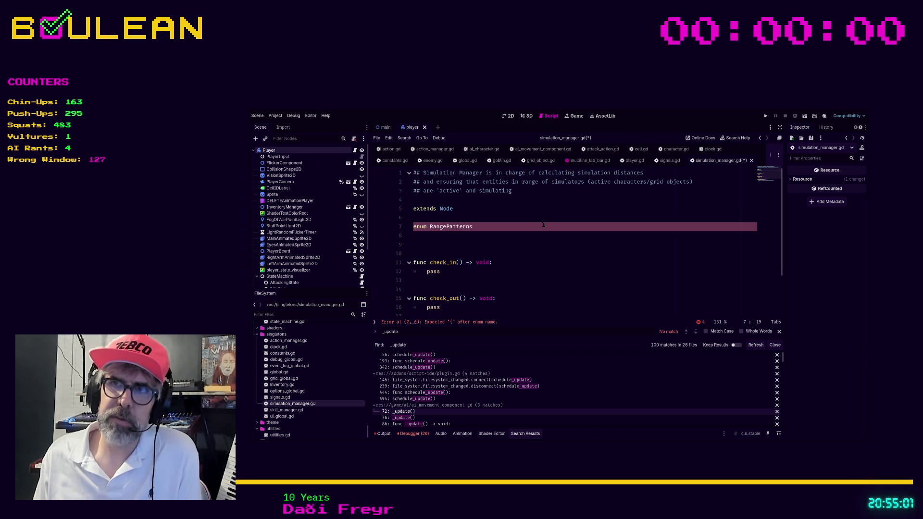
text(: # ranges)
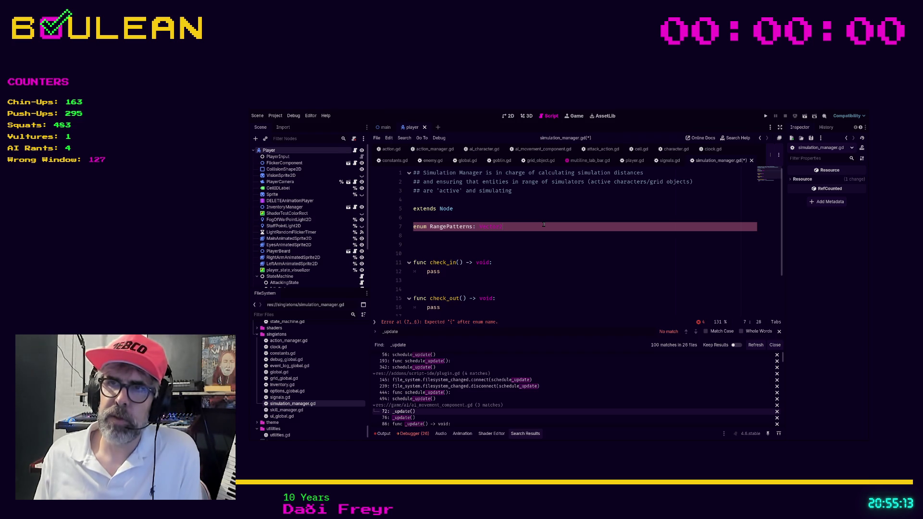
text(Ve)
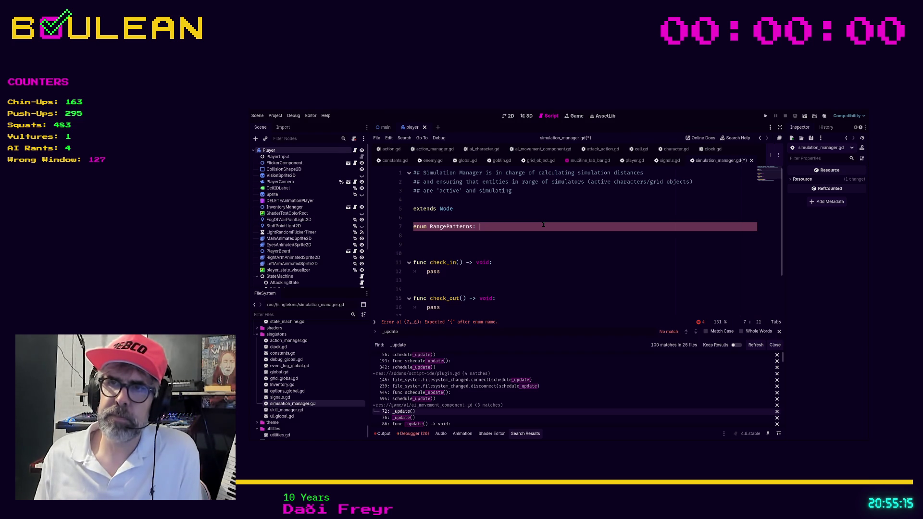
text(rti)
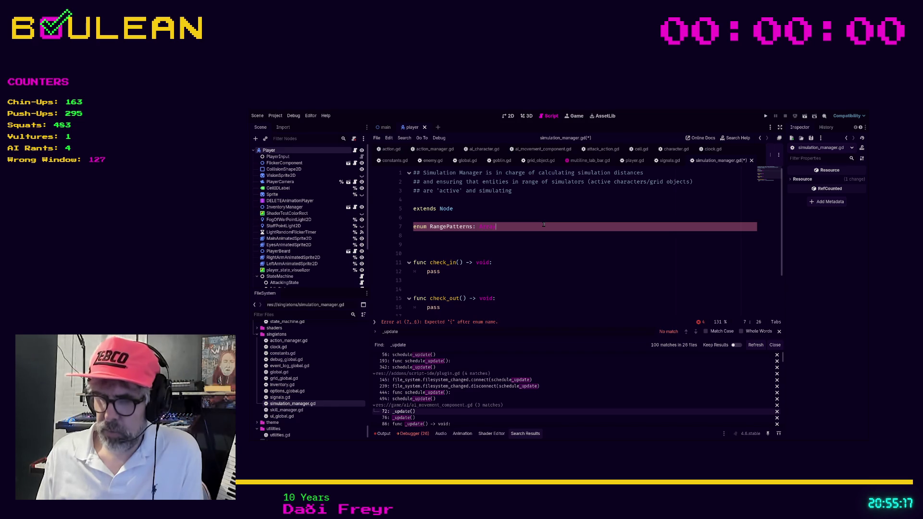
text([Vector2i)
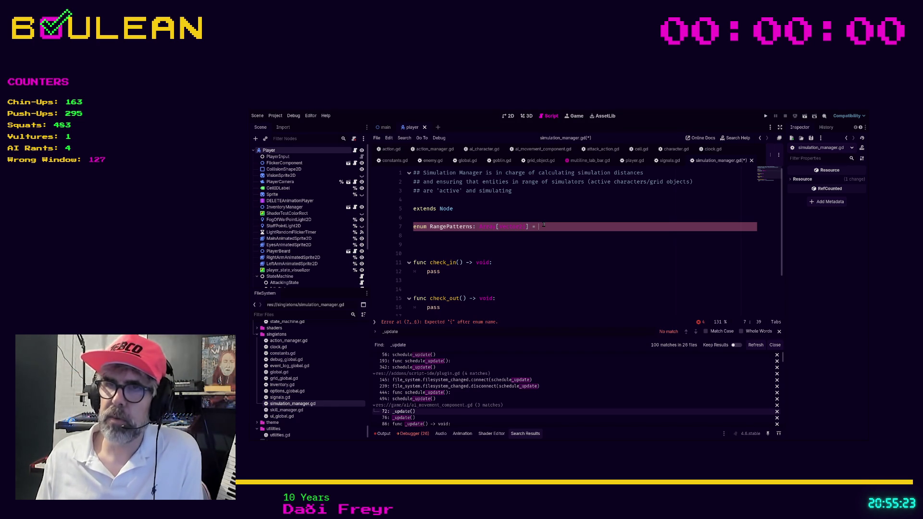
key(BackSpace)
key(BackSpace)
key(BackSpace)
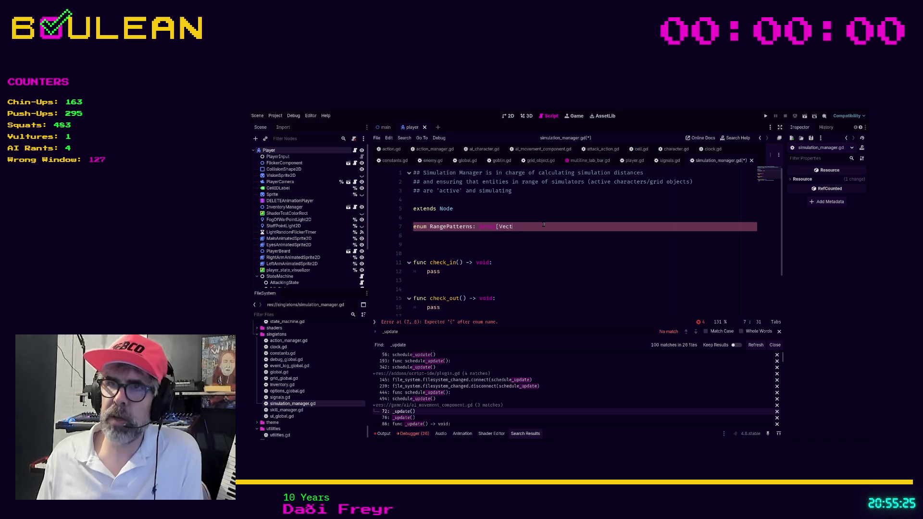
text(e)
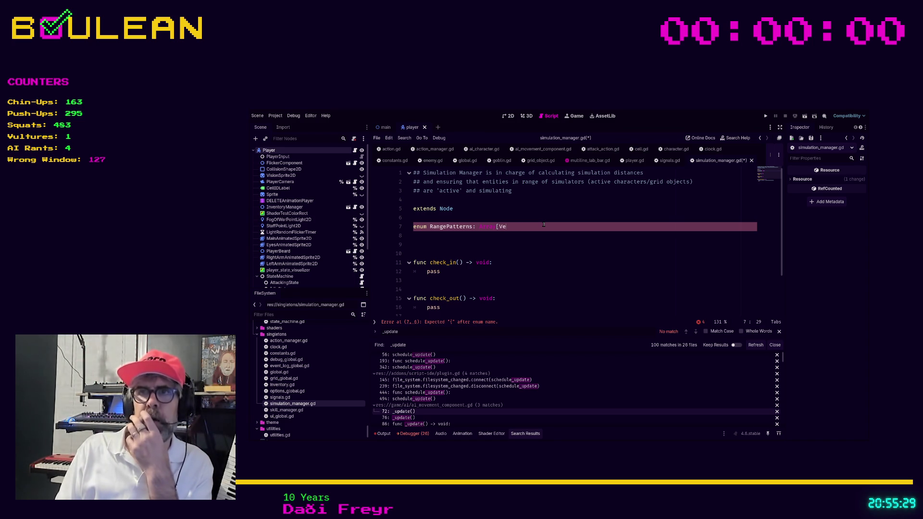
key(BackSpace)
key(BackSpace)
key(BackSpace)
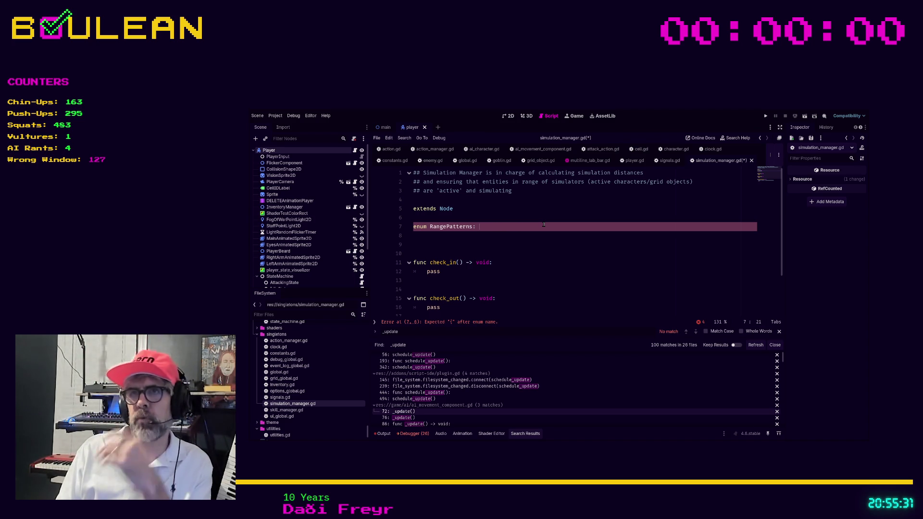
key(BackSpace)
text({)
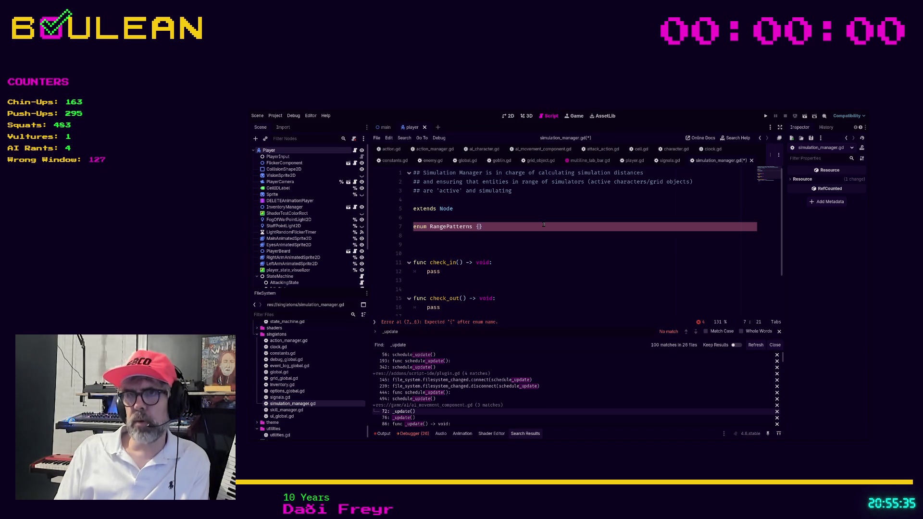
Step: Open the RangePatterns enum braces and list CIRCLE, CONE and SQUARE inside
text({)
key(Return)
text(S)
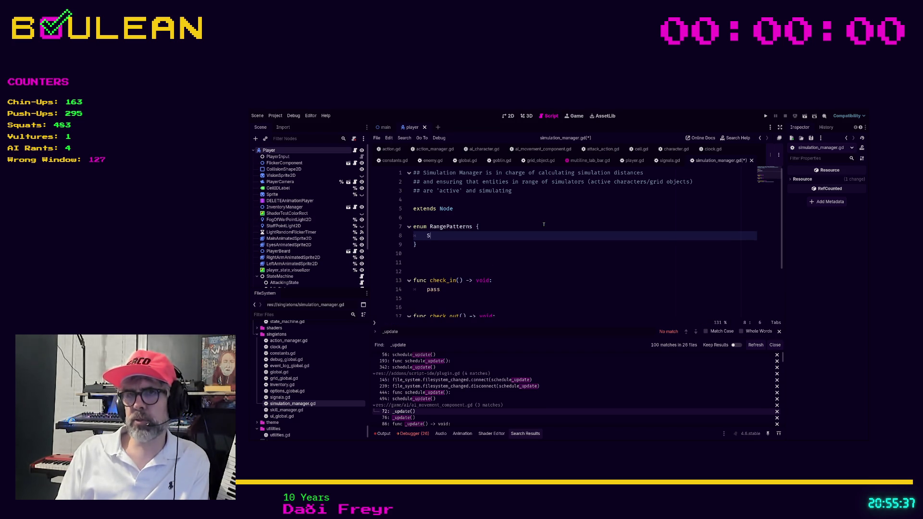
text(QUARE)
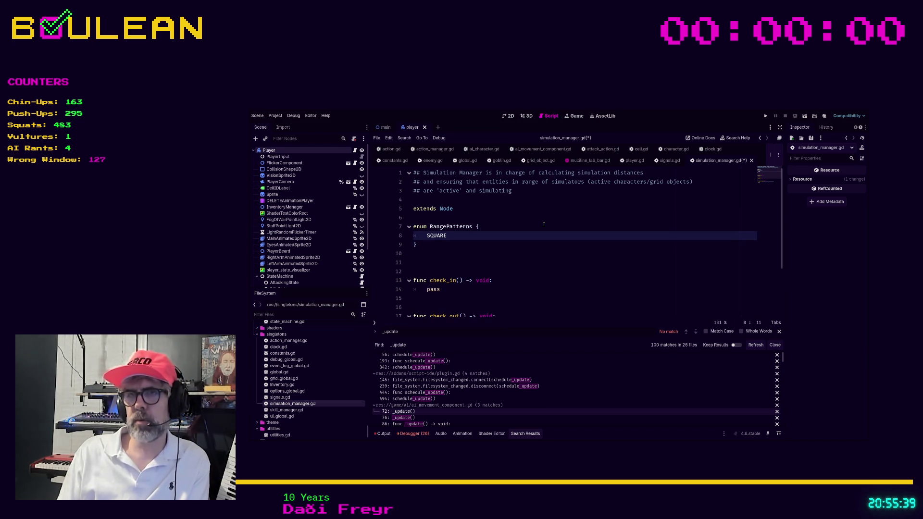
text(,)
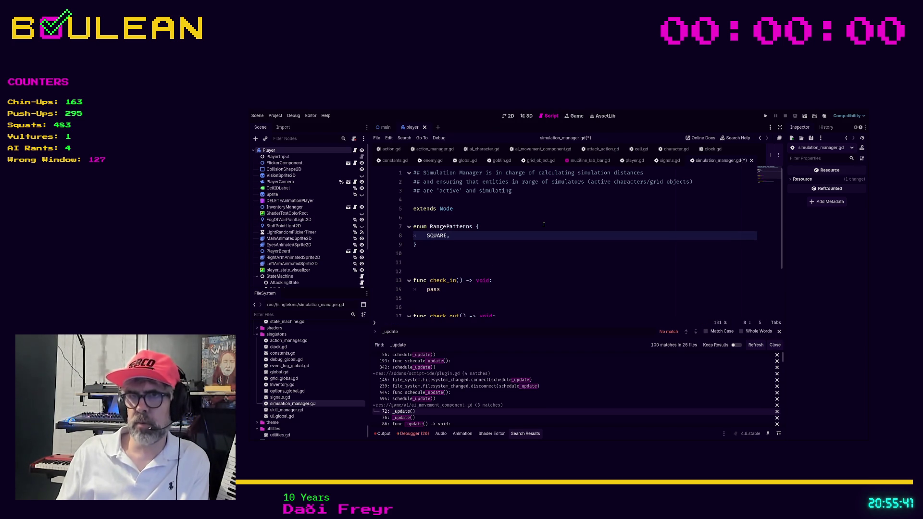
key(Home)
key(Return)
key(Up)
text(CIRCLE,)
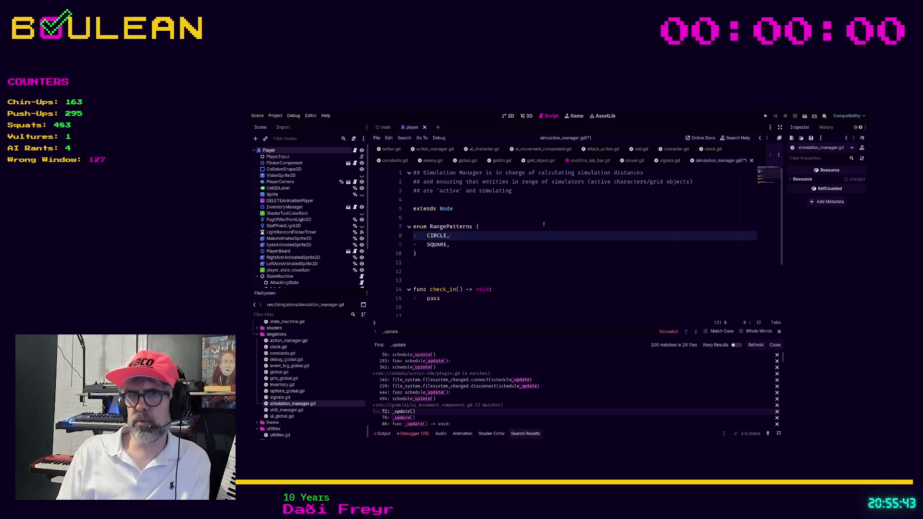
key(Down)
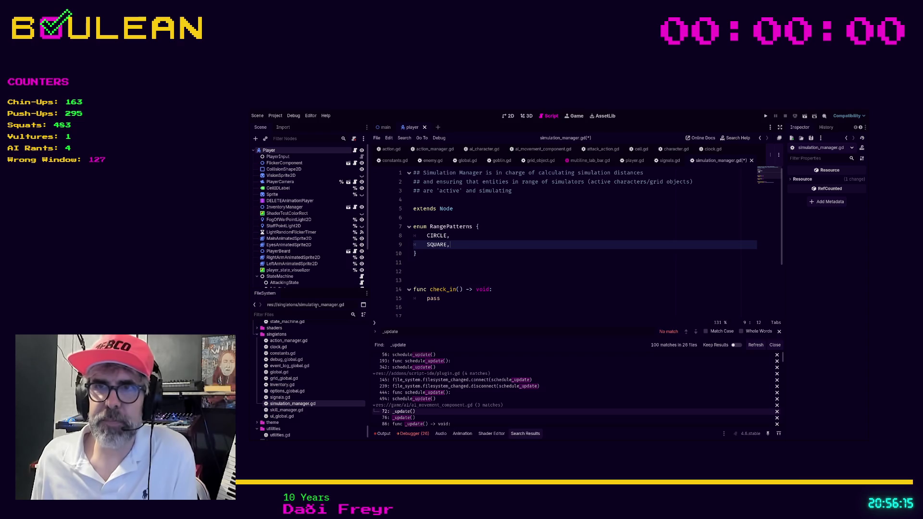
key(Up)
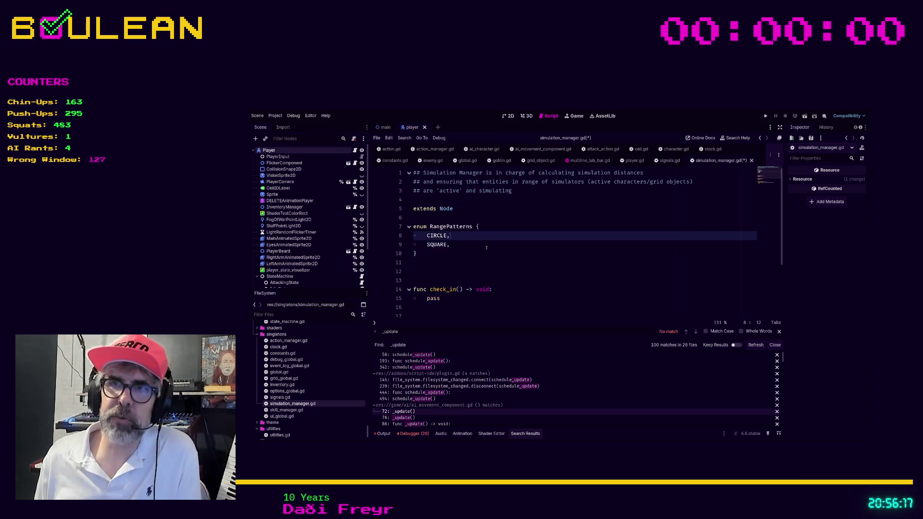
key(Return)
text(CONE,)
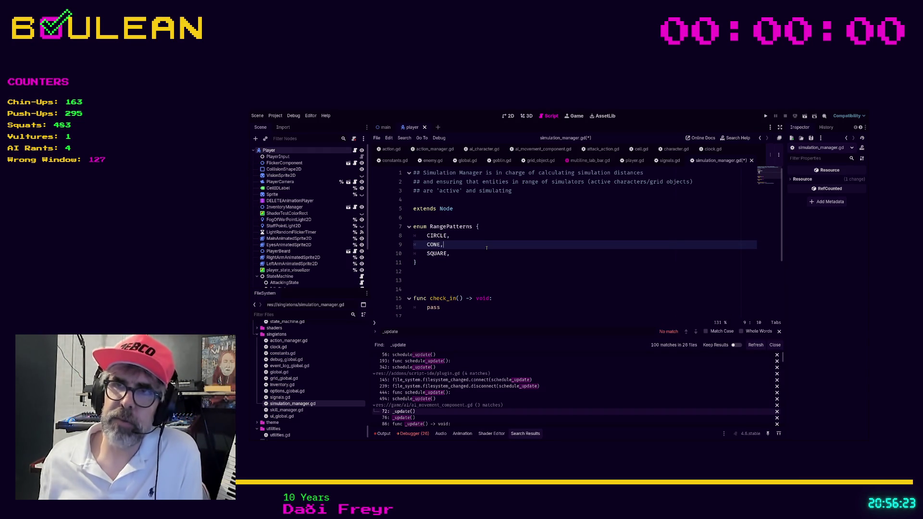
click(436, 272)
Step: Scroll down the script to the _activate_simulation stub near the end
scroll(437, 276, down, 1)
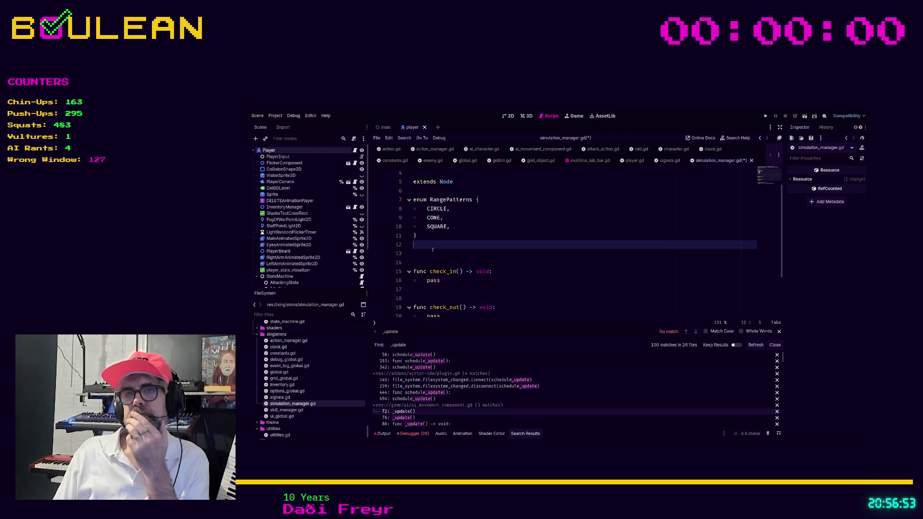
scroll(432, 250, down, 3)
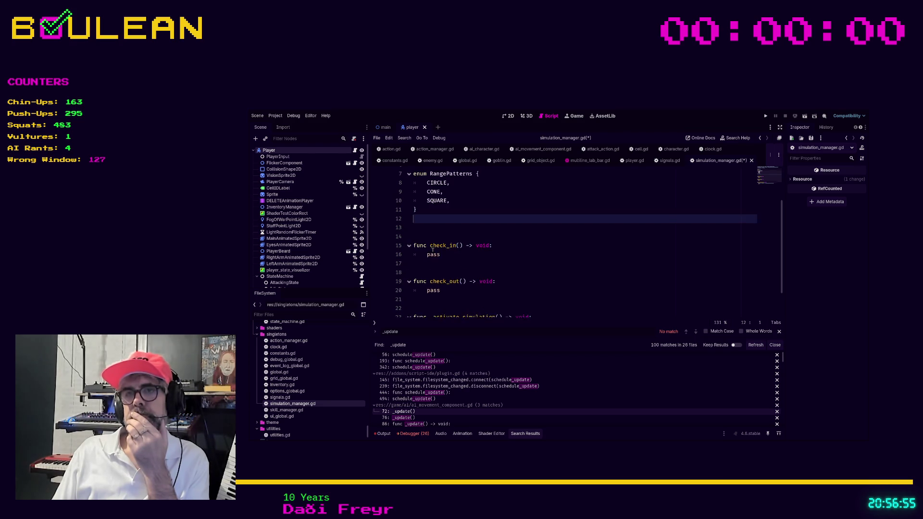
Step: Add a _calculate_simulation() -> void stub with pass below _activate_simulation
click(462, 315)
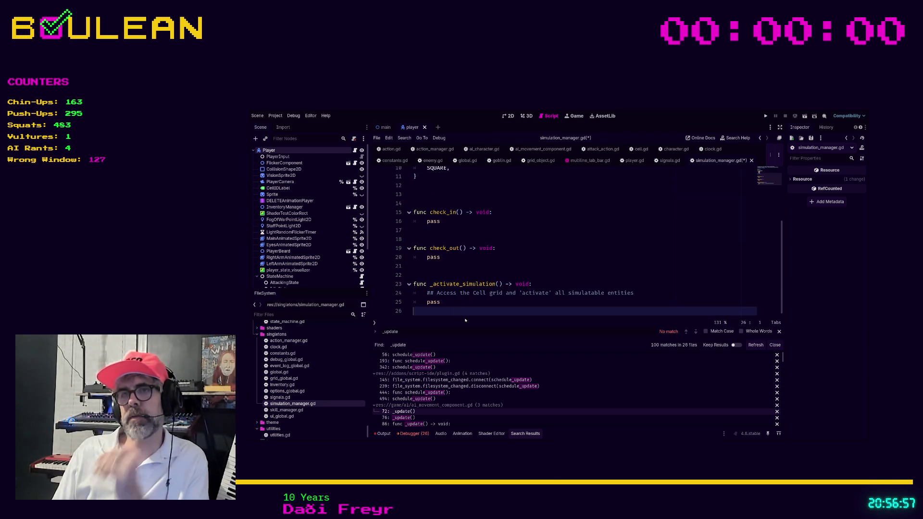
key(Return)
key(Return)
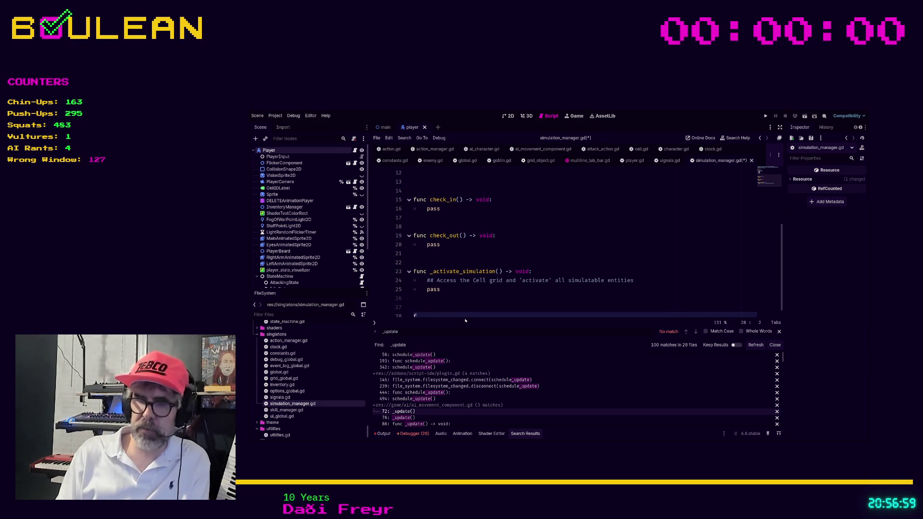
text(func _calculate_)
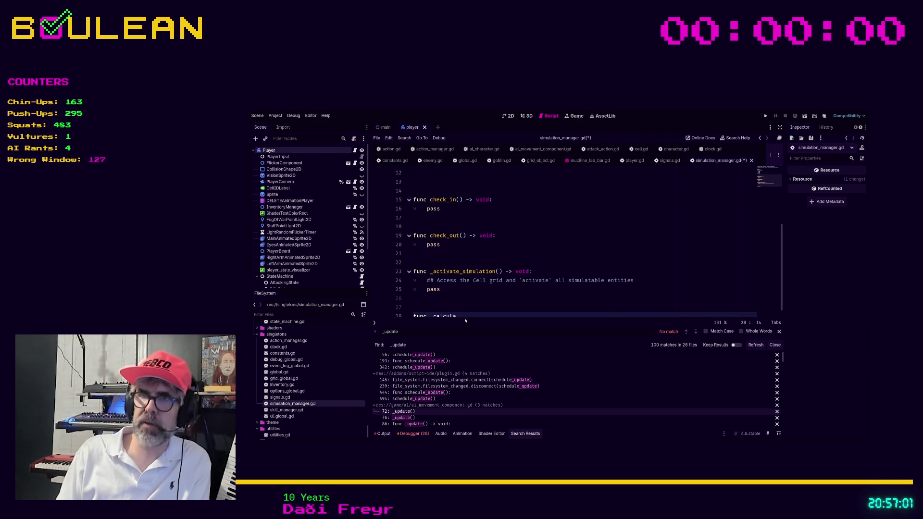
text(simu)
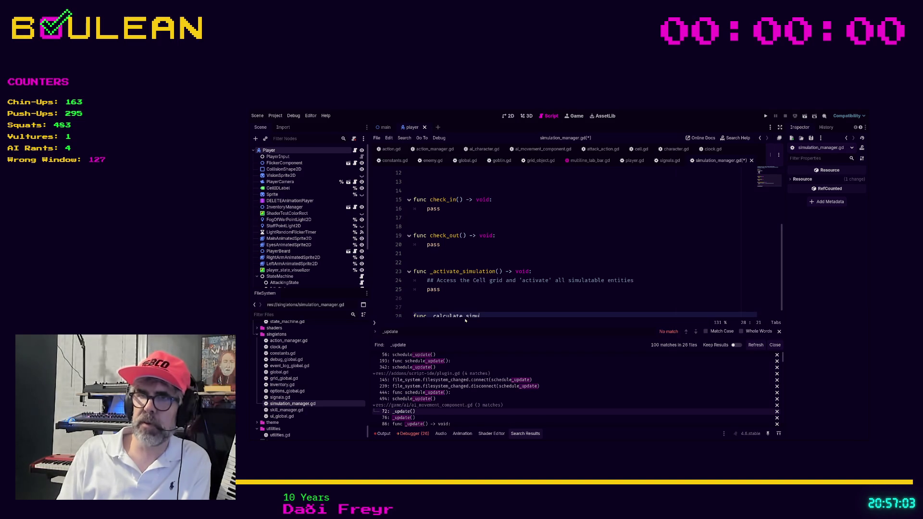
text(lation() -)
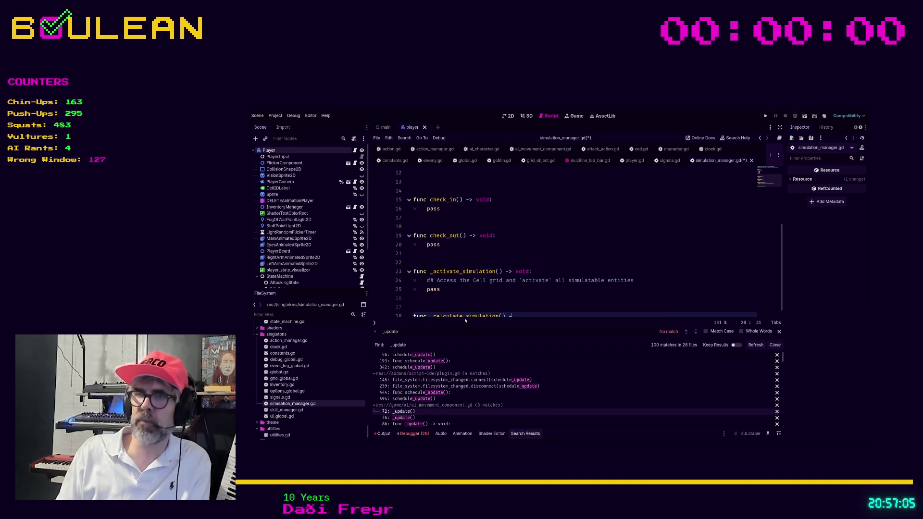
text(> void:)
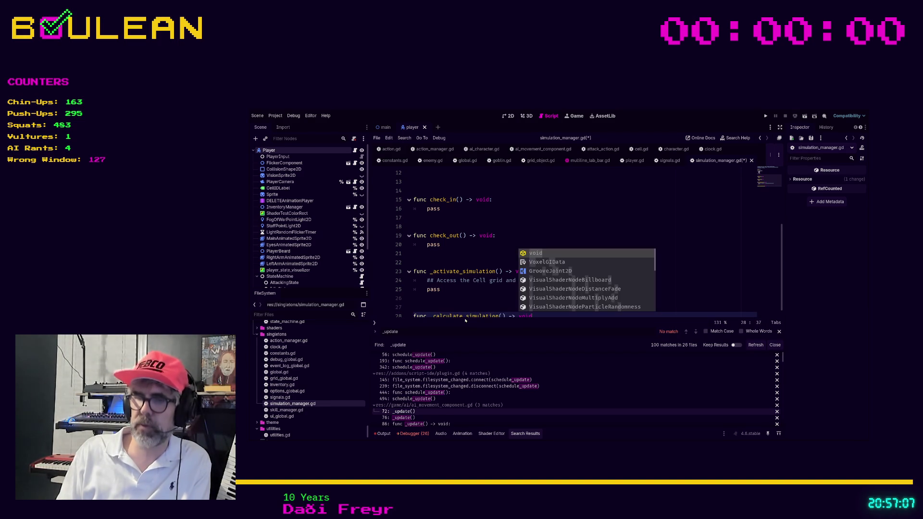
key(Return)
text(pass)
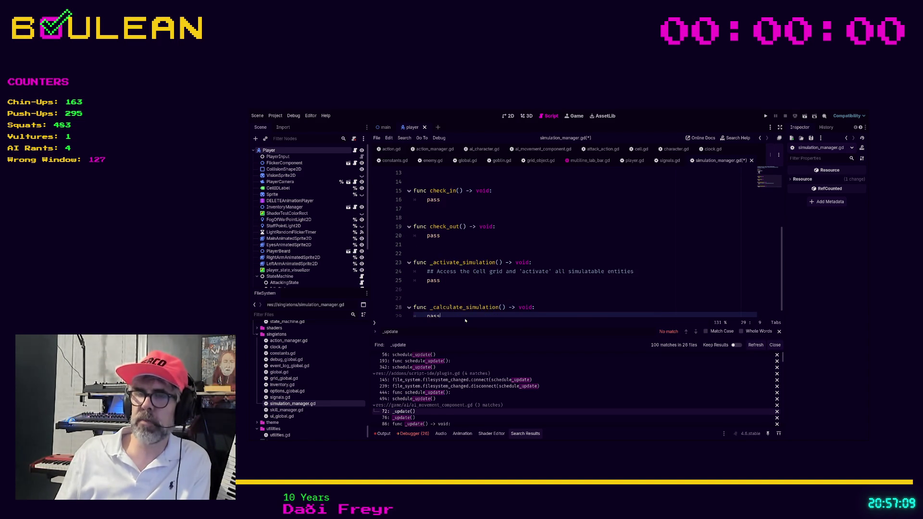
scroll(465, 308, up, 4)
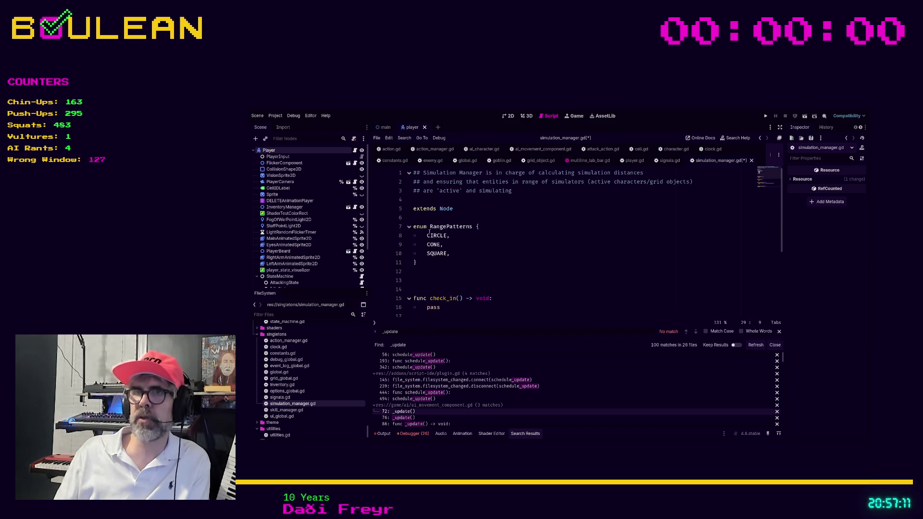
click(421, 198)
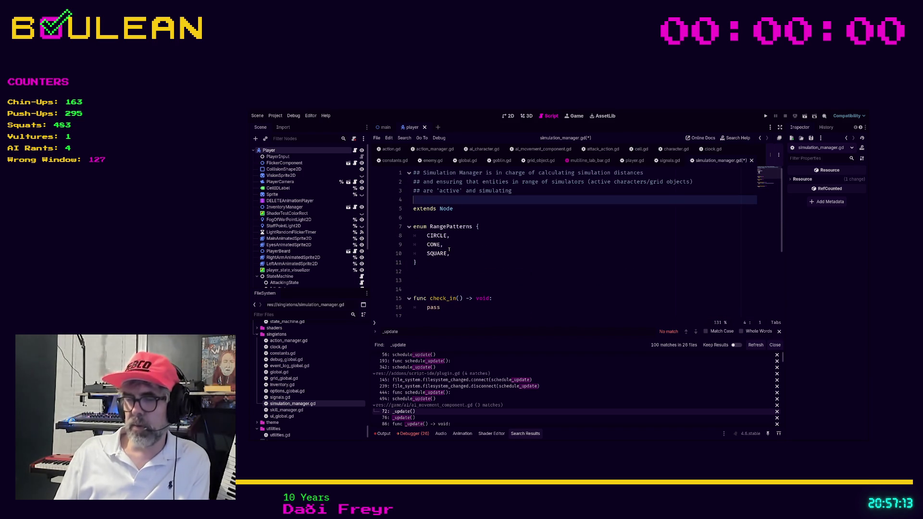
Step: Add the line '# TODO 2026-04-13: Start here (read the above if you're lost)' above extends Node
key(Return)
key(Return)
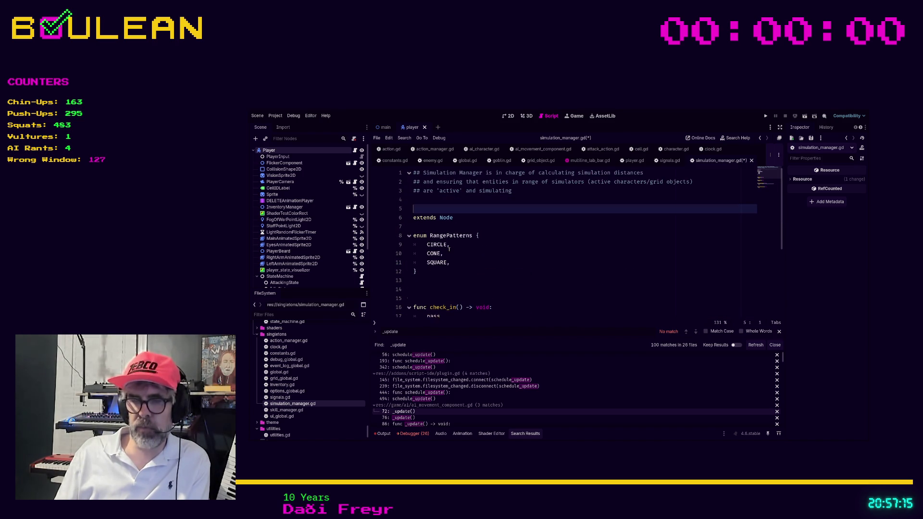
key(Up)
text(# )
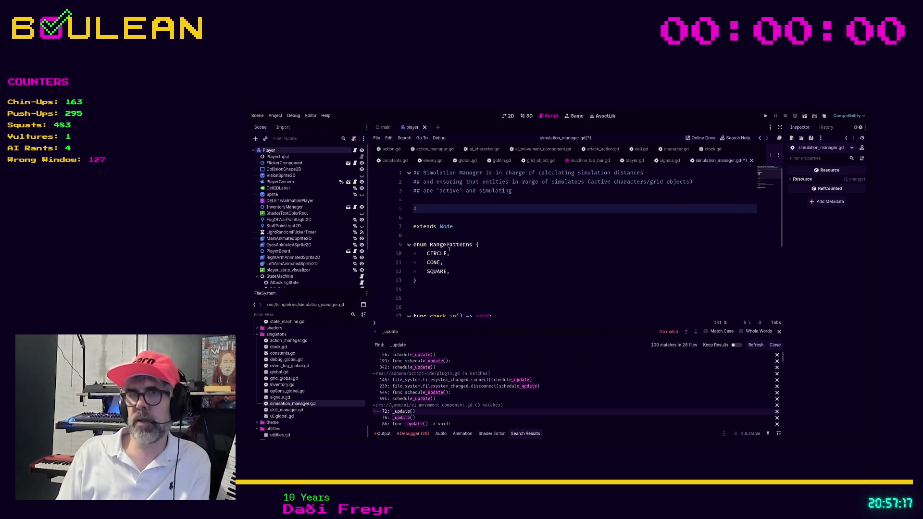
text(TODO)
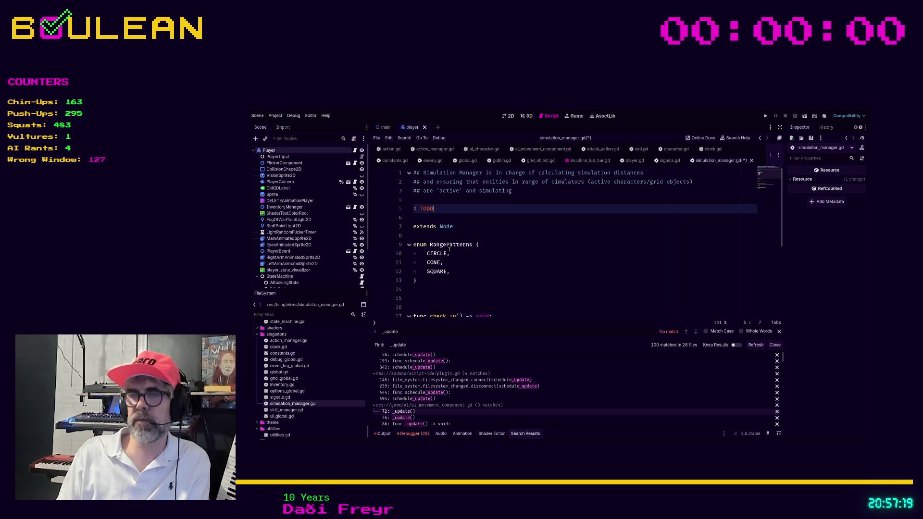
text( 2)
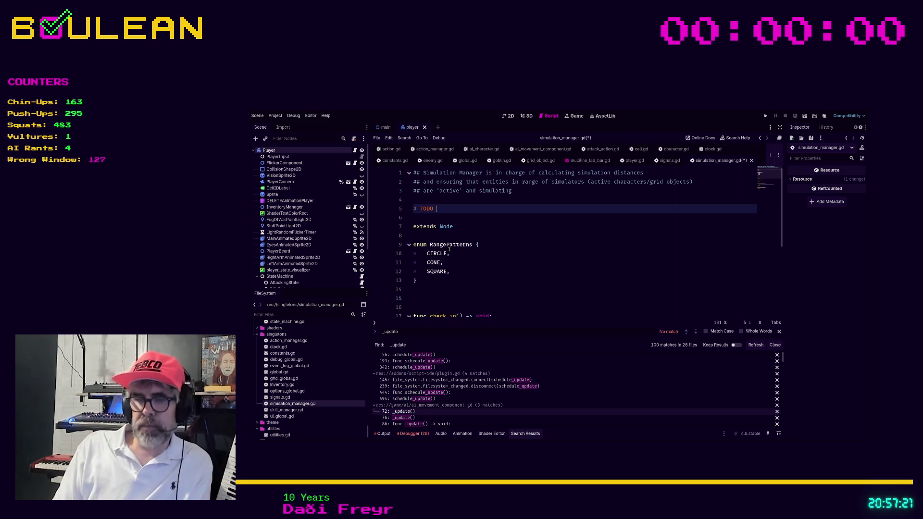
text(026-04)
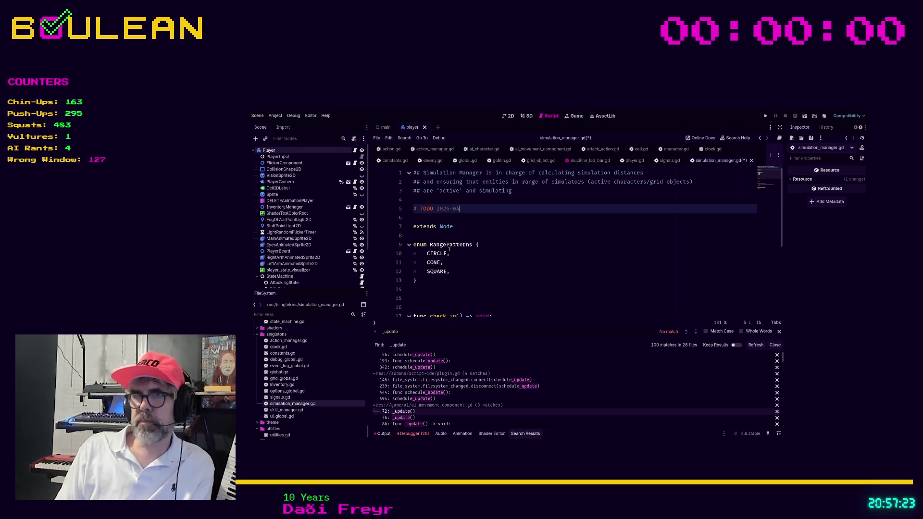
text(-13: )
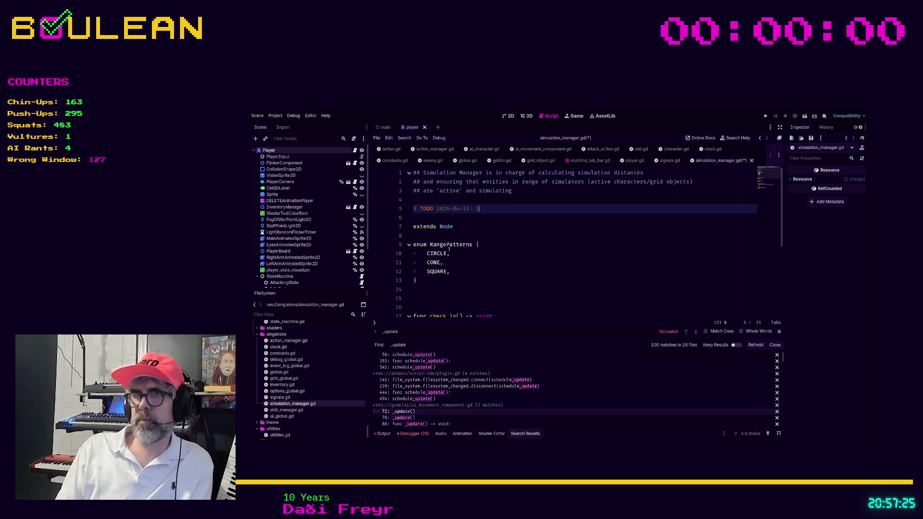
text(Start here)
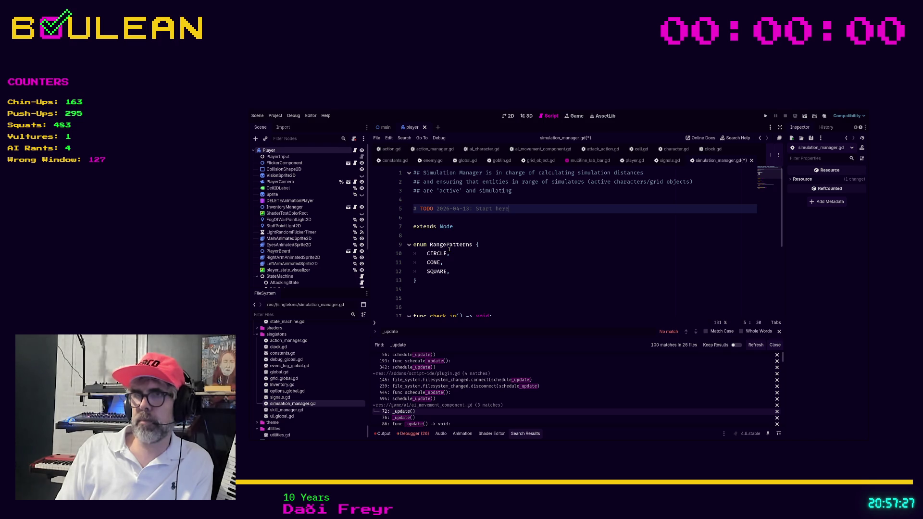
text(sss)
key(BackSpace)
key(BackSpace)
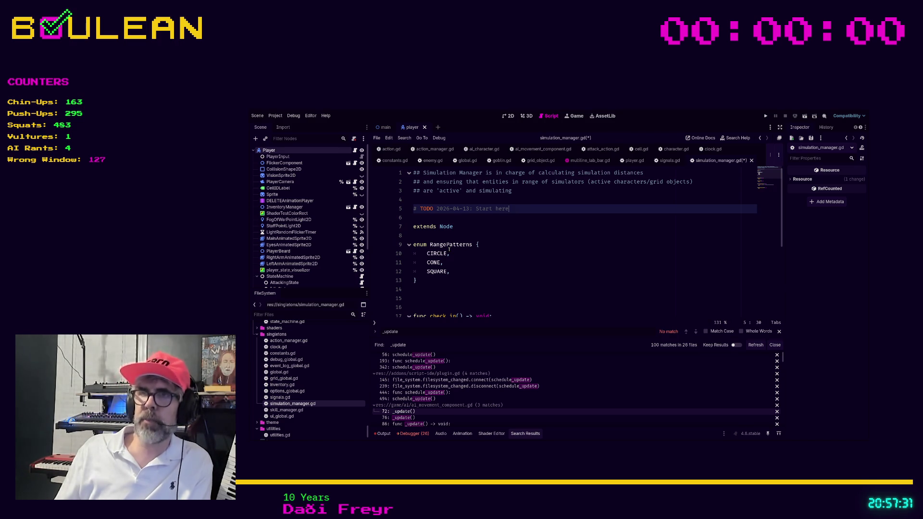
text(sssssssssssssssss)
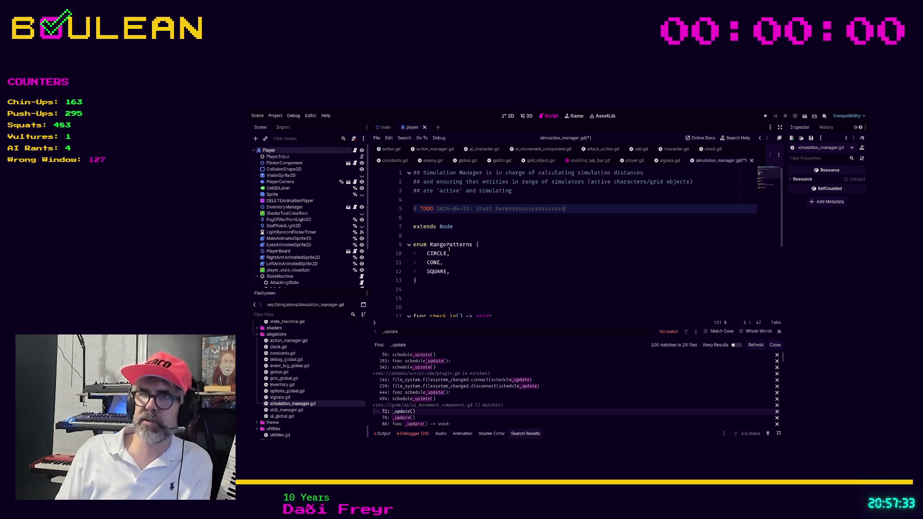
key(Left)
key(Left)
key(Left)
key(Left)
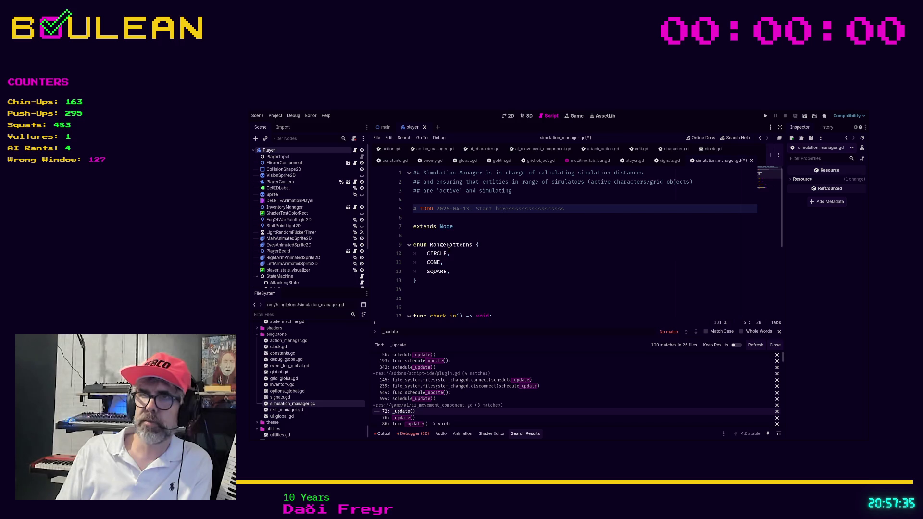
key(shift+End)
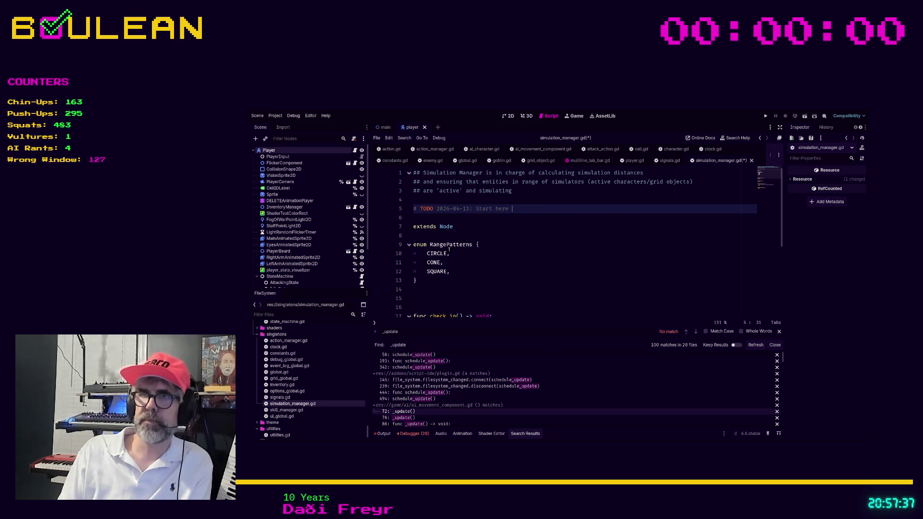
key(BackSpace)
text(()
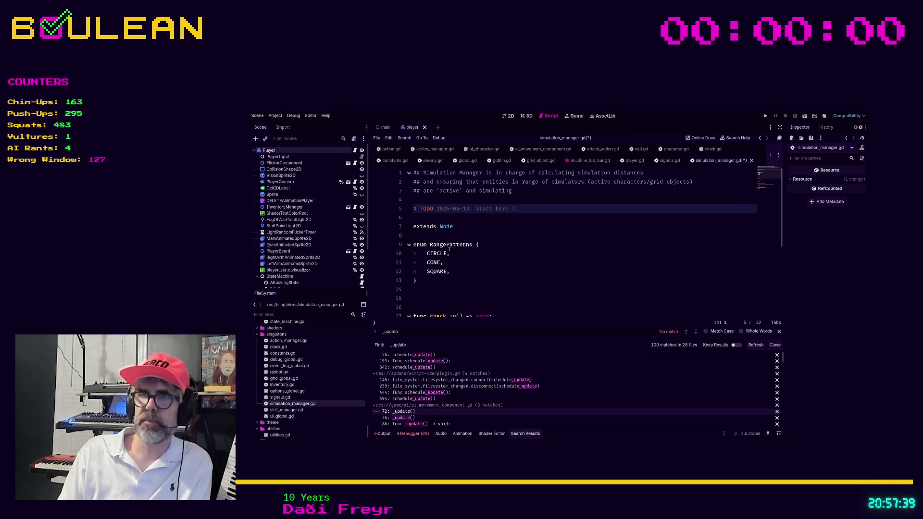
text(read the above if yo)
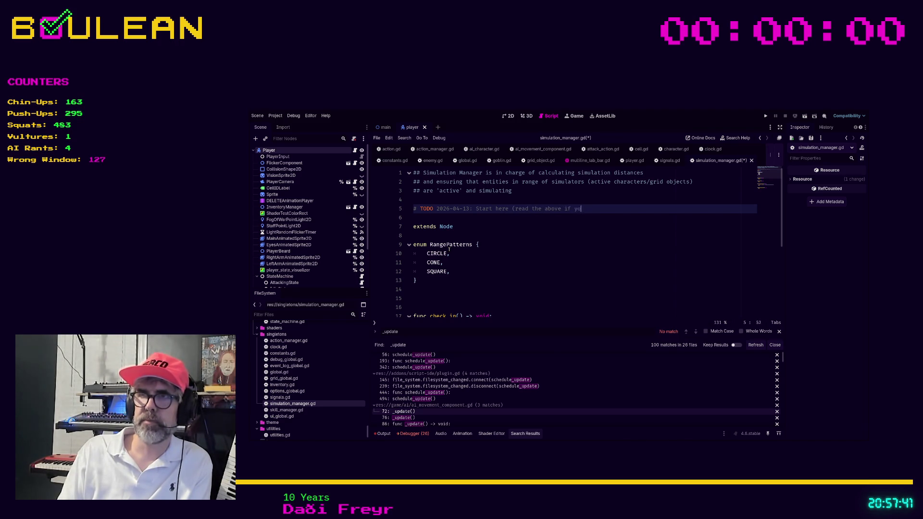
text(u're lost))
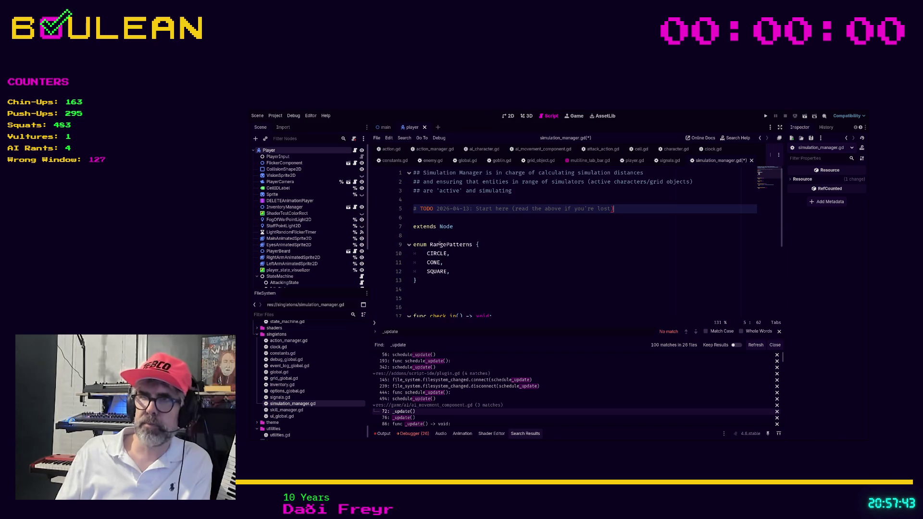
scroll(440, 245, down, 4)
click(481, 271)
click(484, 307)
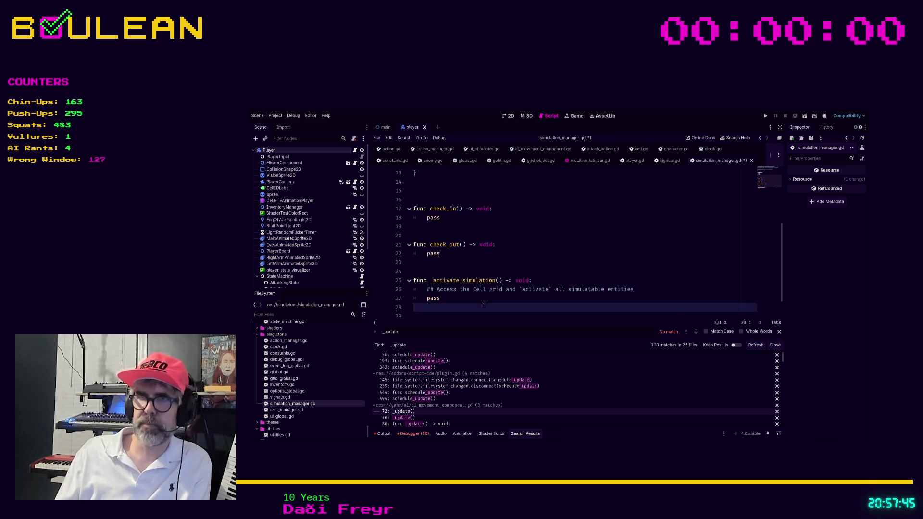
scroll(435, 299, down, 1)
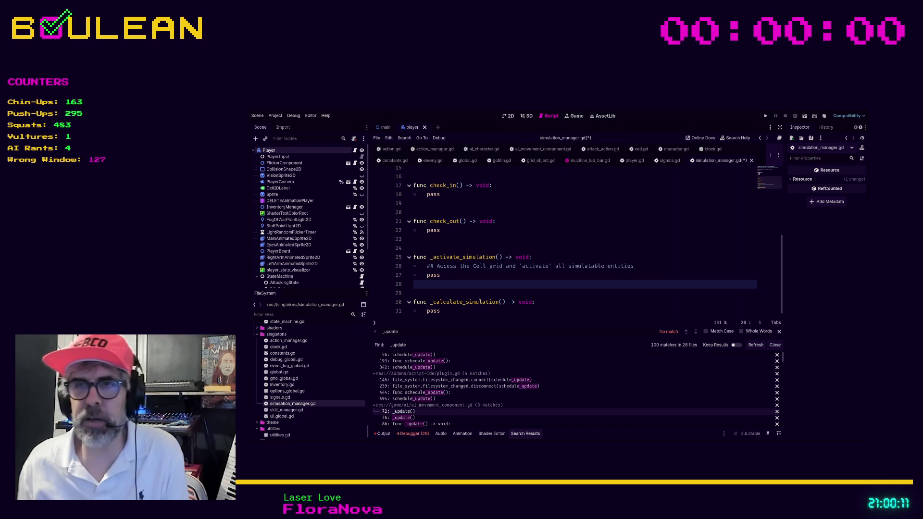
click(466, 297)
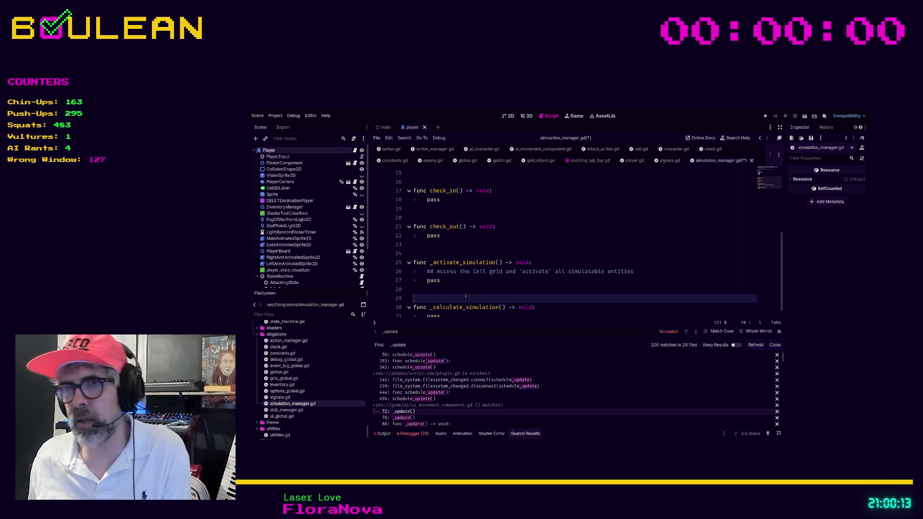
Step: Run the game with F5 and attack the goblin and gravestone to the wizard's left
key(F5)
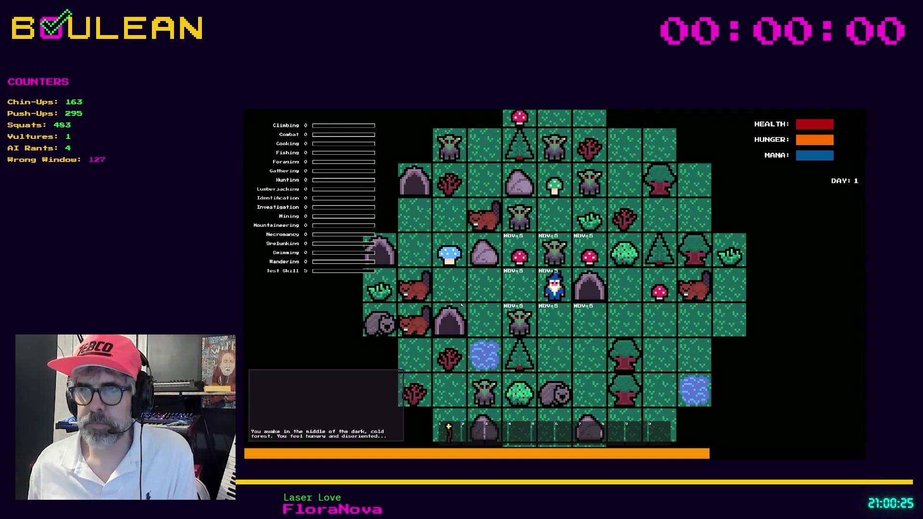
key(Down)
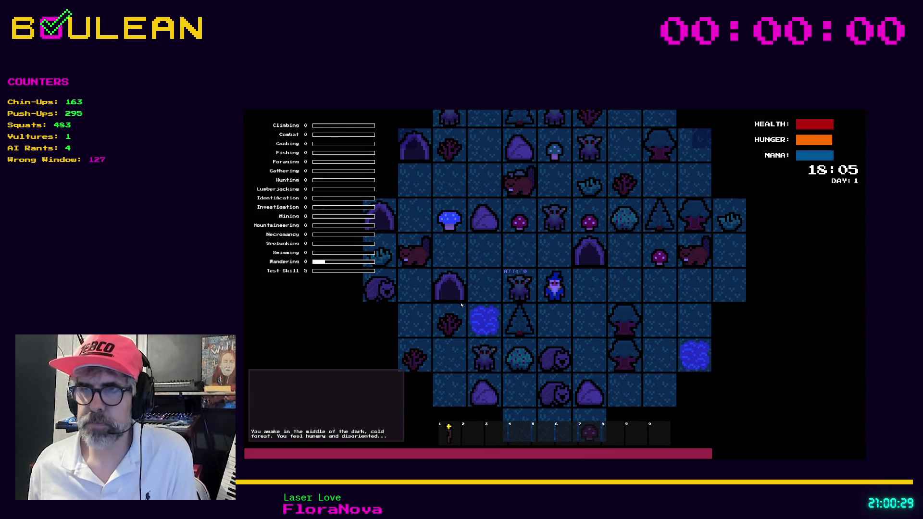
key(Left)
key(Left)
key(Left)
key(Left)
key(Left)
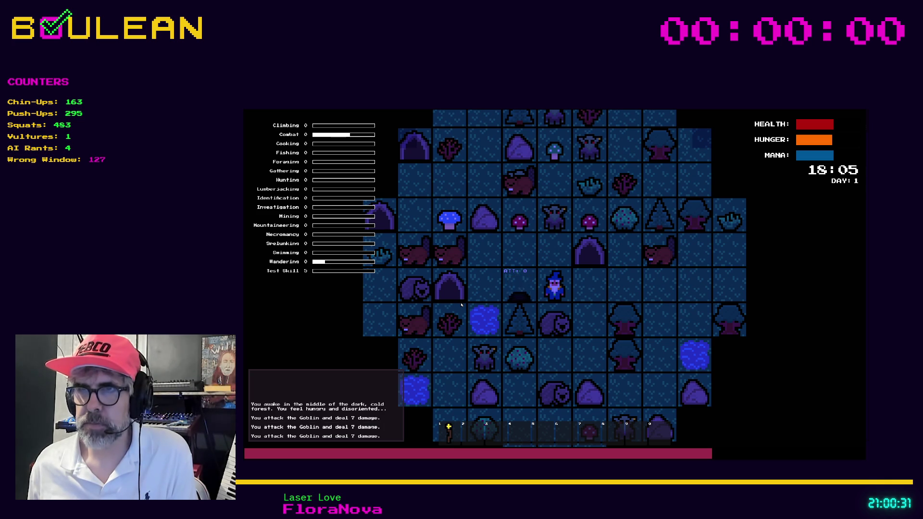
key(Left)
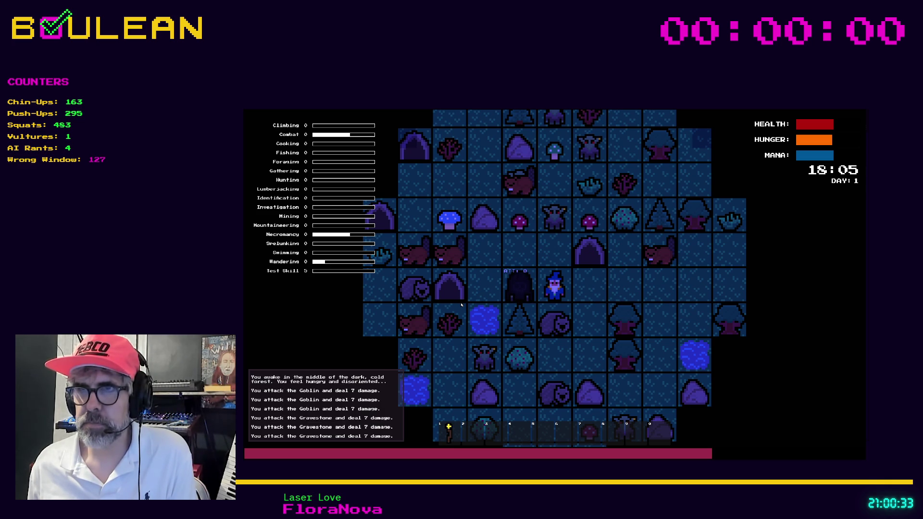
key(Left)
Step: Craft a campfire, place it right of the wizard, and hit the gravestone again
key(1)
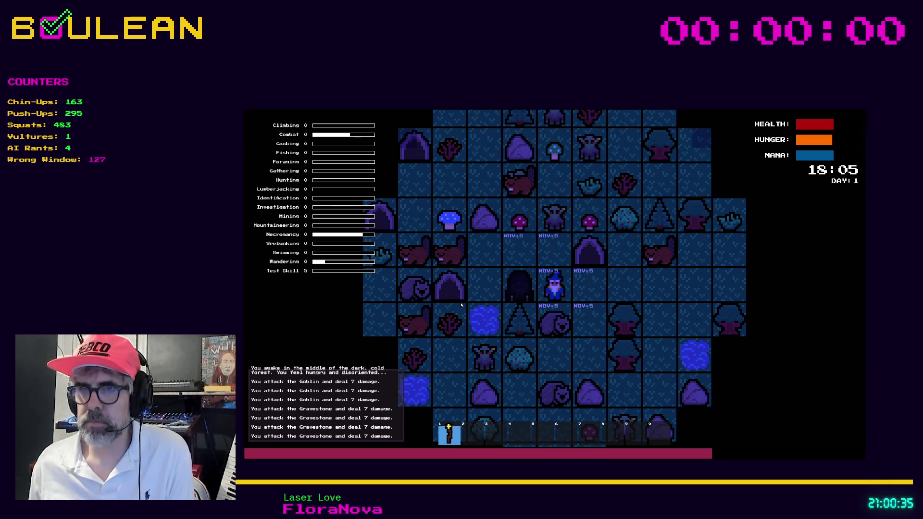
key(e)
key(c)
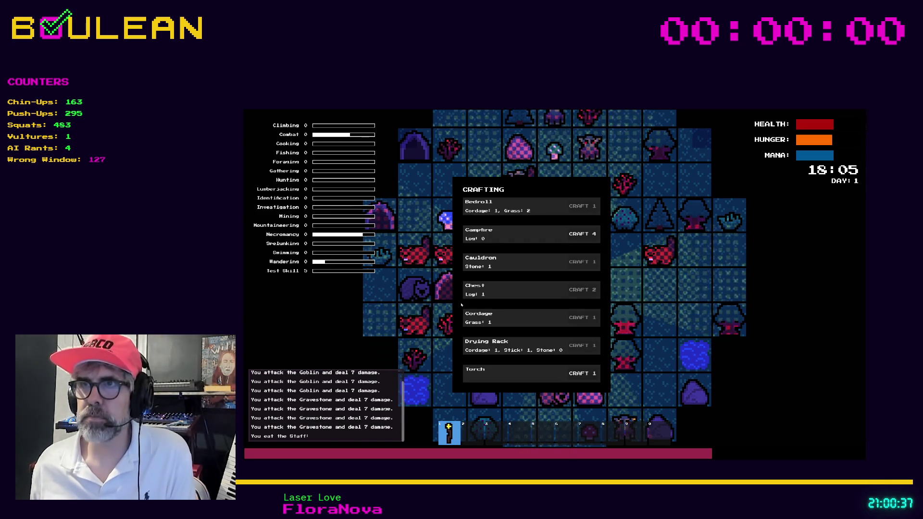
key(c)
key(Left)
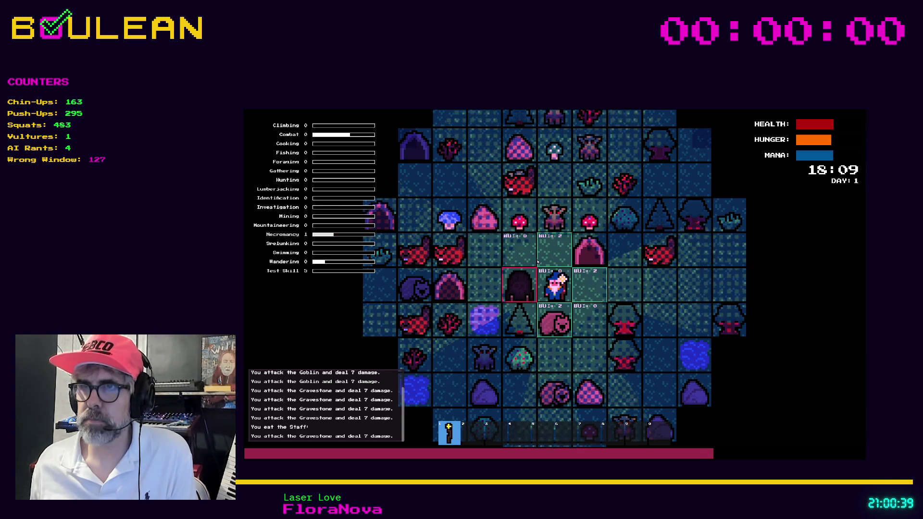
key(Right)
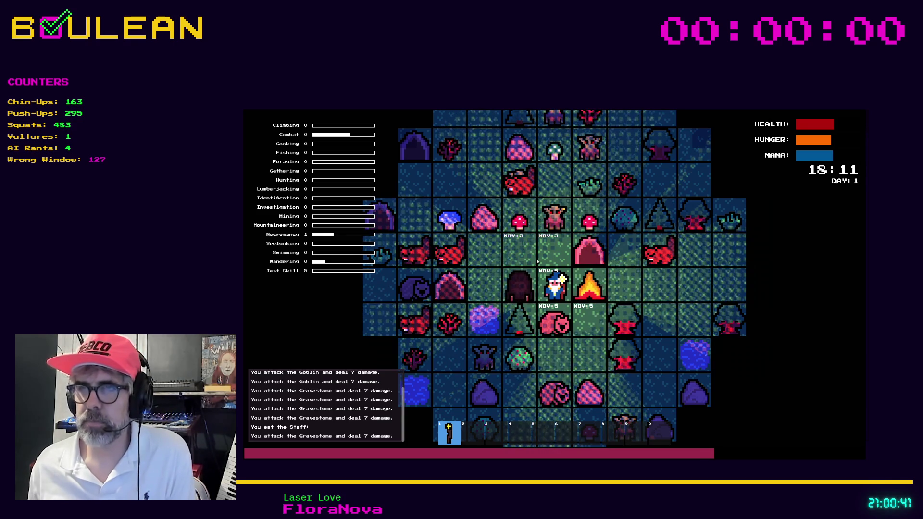
key(Left)
key(Left)
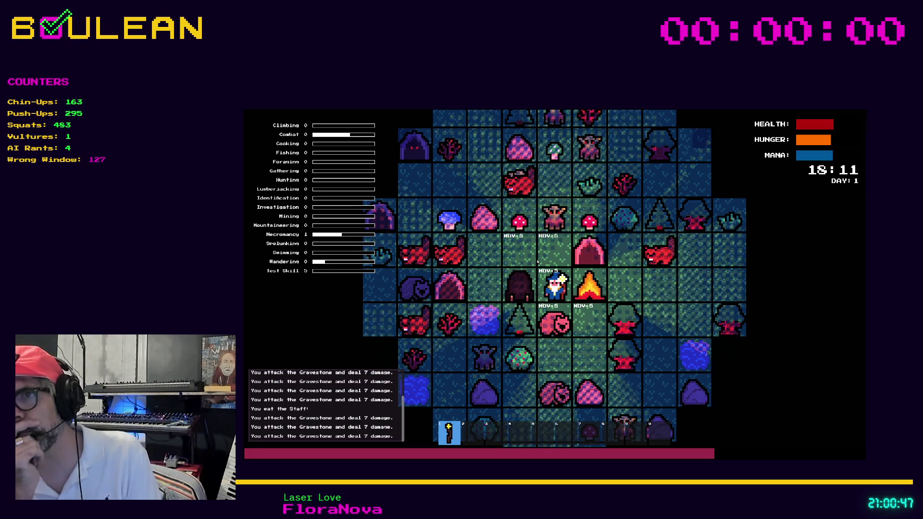
Step: Walk the wizard up and left to collect the red mushrooms
key(Up)
key(Left)
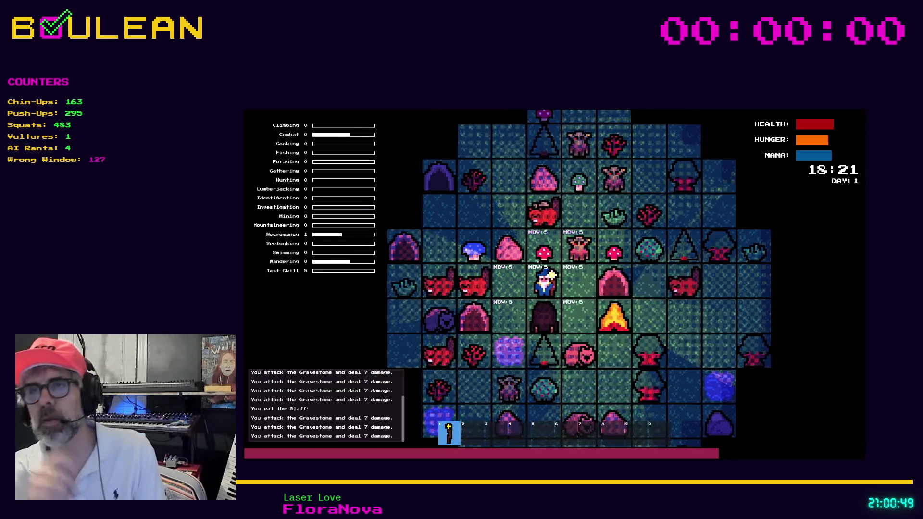
key(Up)
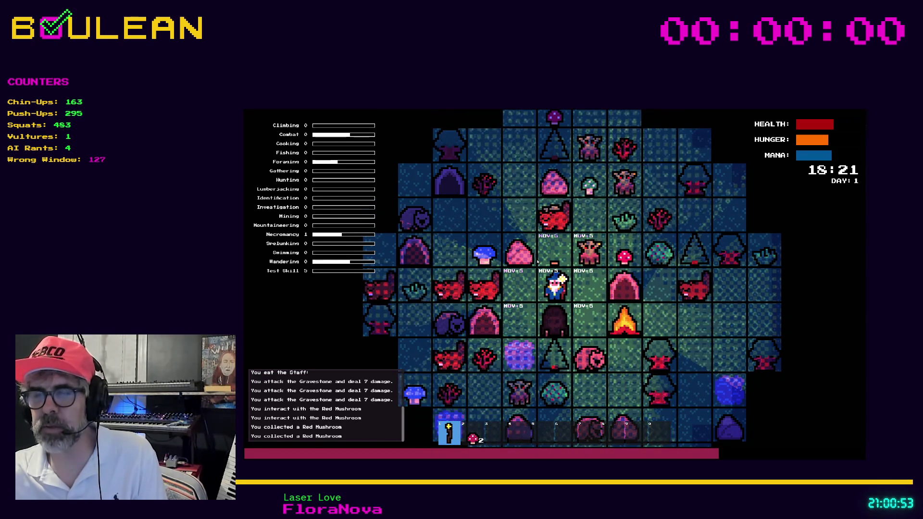
key(Left)
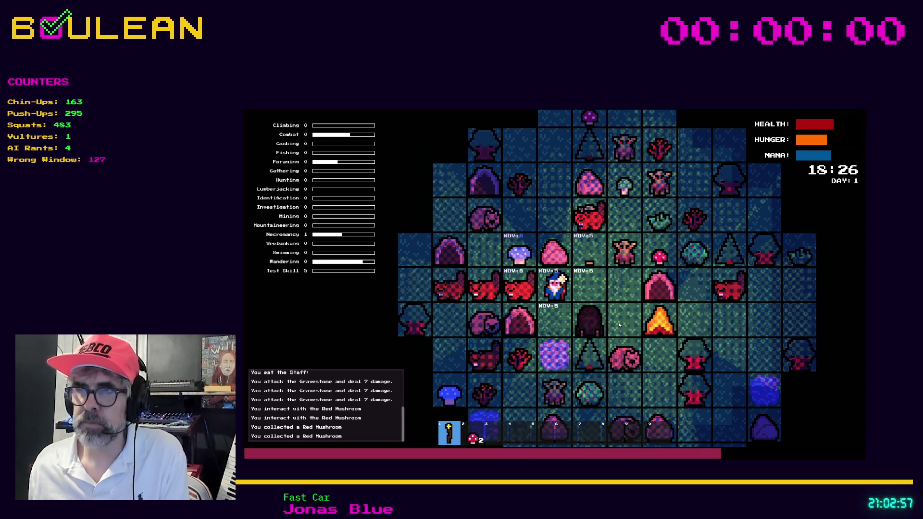
key(Escape)
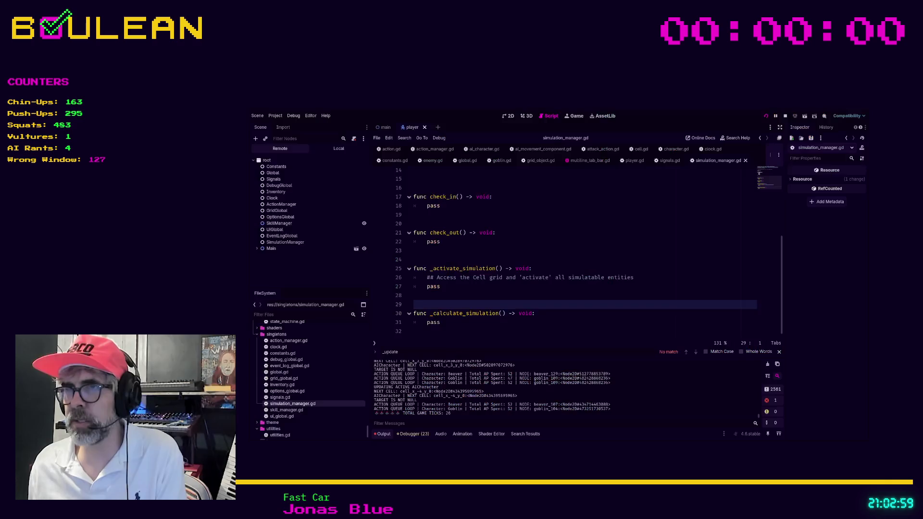
click(552, 295)
key(Down)
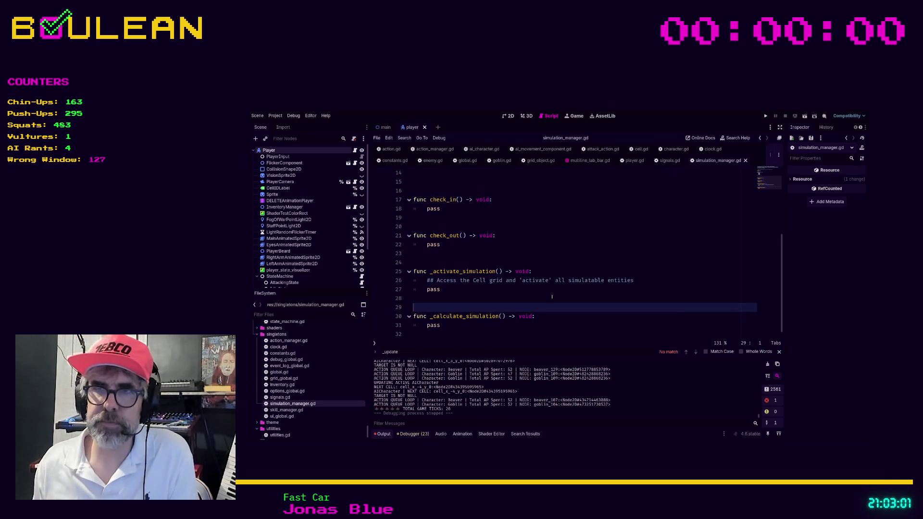
key(Up)
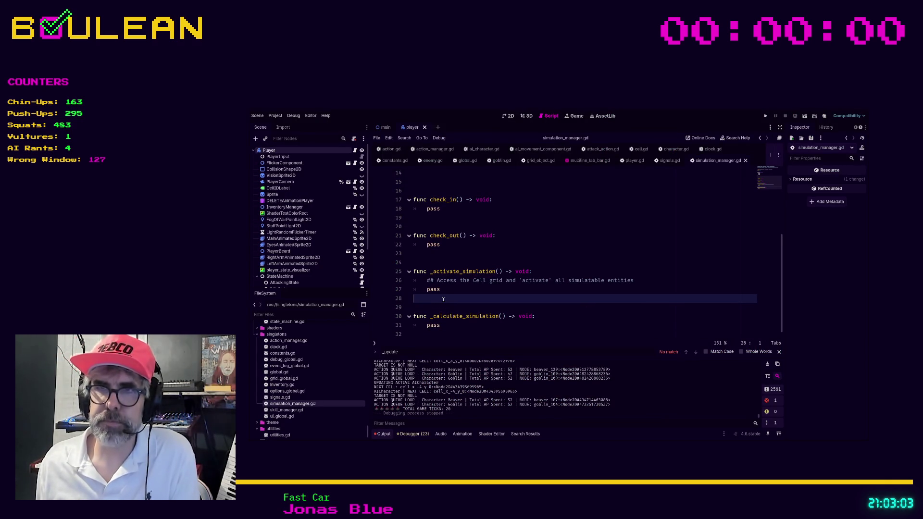
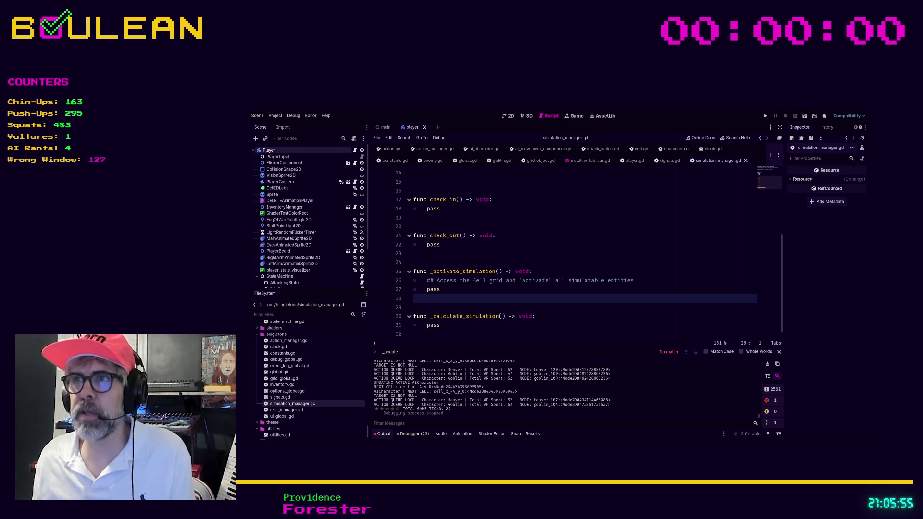
Step: Add the doc comment '## Anything accessing this class from outside, should do so through this function' inside check_in
scroll(577, 250, up, 5)
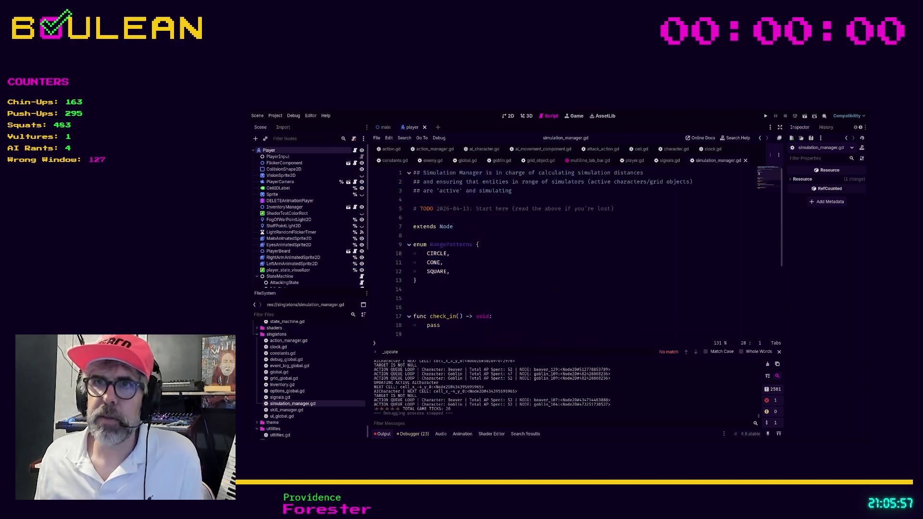
scroll(577, 250, down, 4)
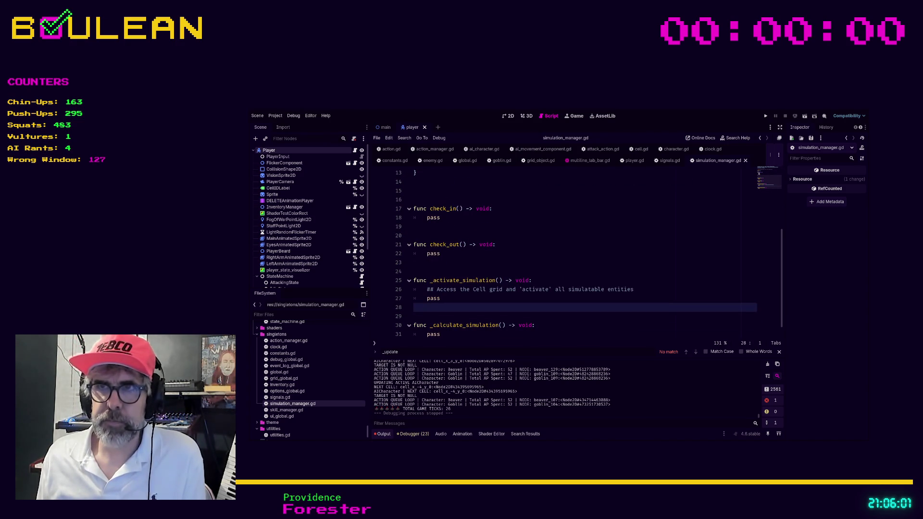
click(522, 207)
key(Return)
text(## A)
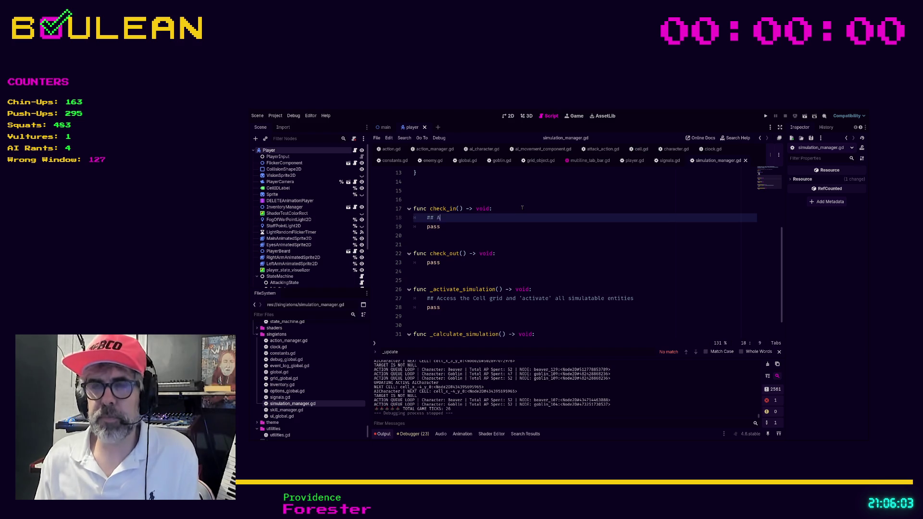
text(nything acces)
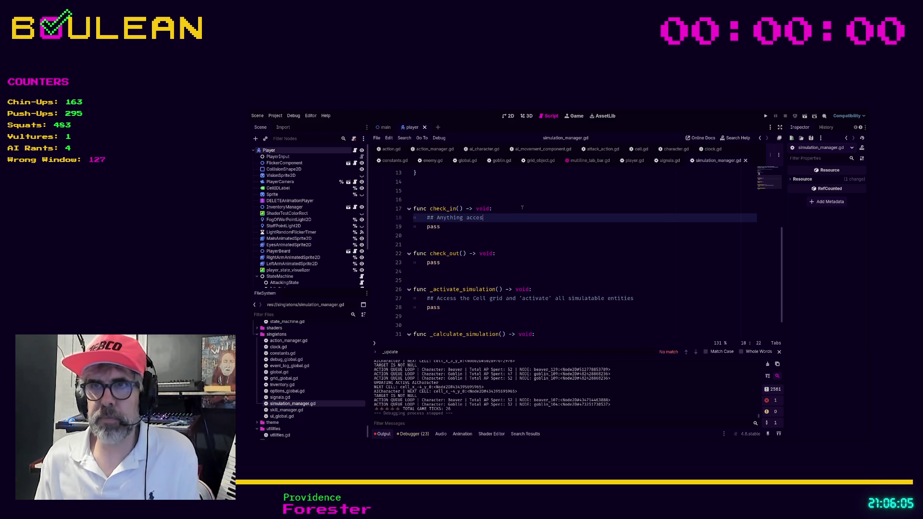
text(sing this class from outside, s)
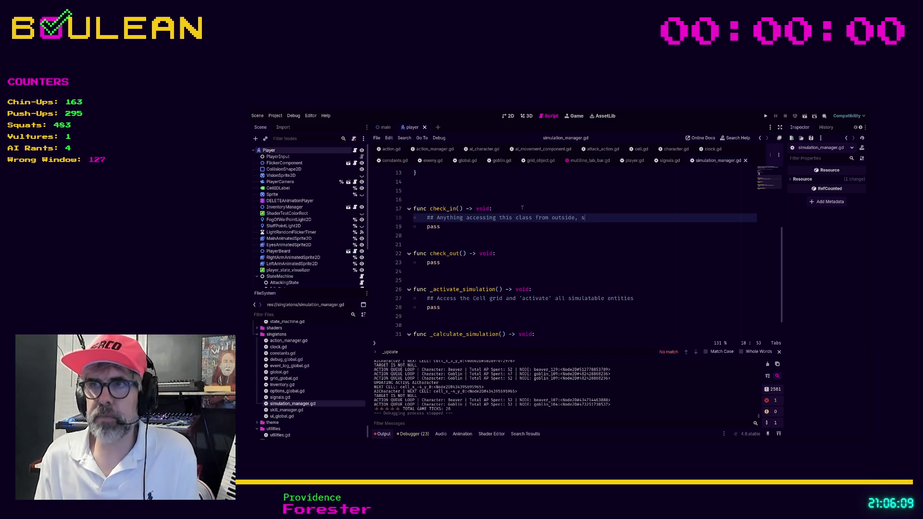
text(hould do so through here)
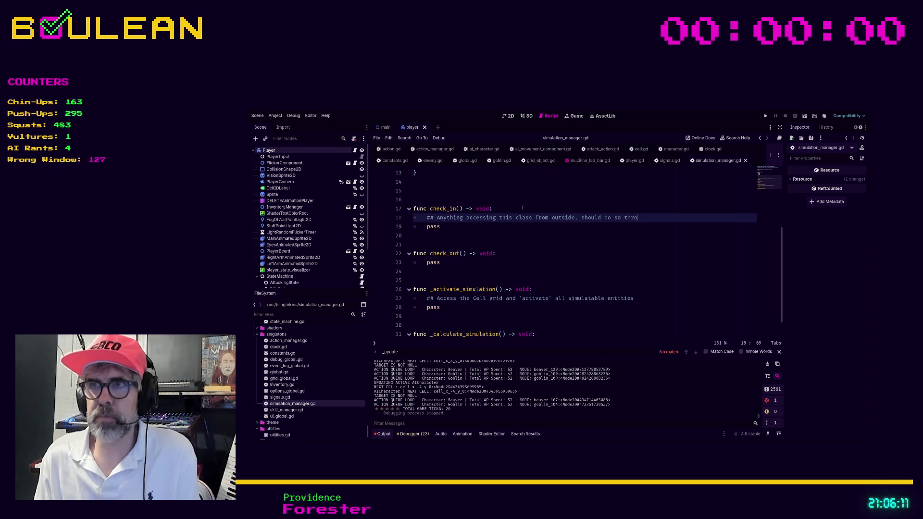
key(BackSpace)
key(BackSpace)
key(BackSpace)
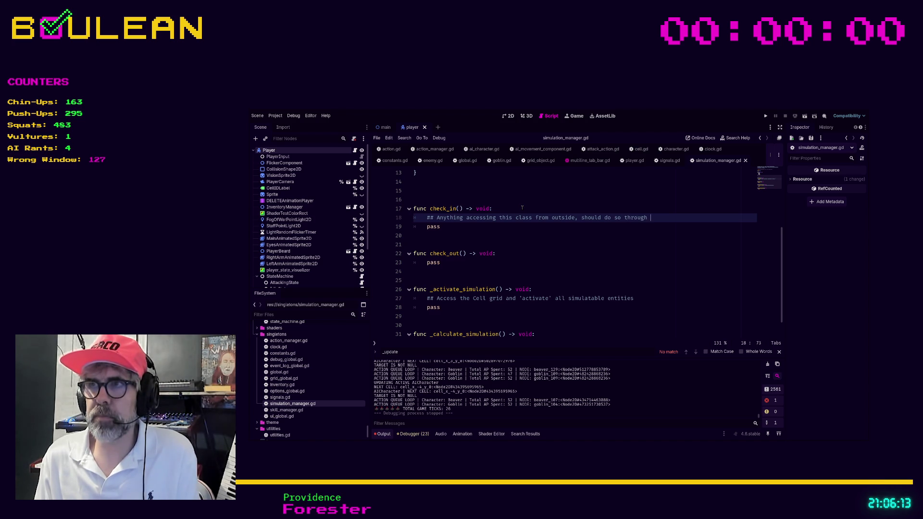
text(this funct)
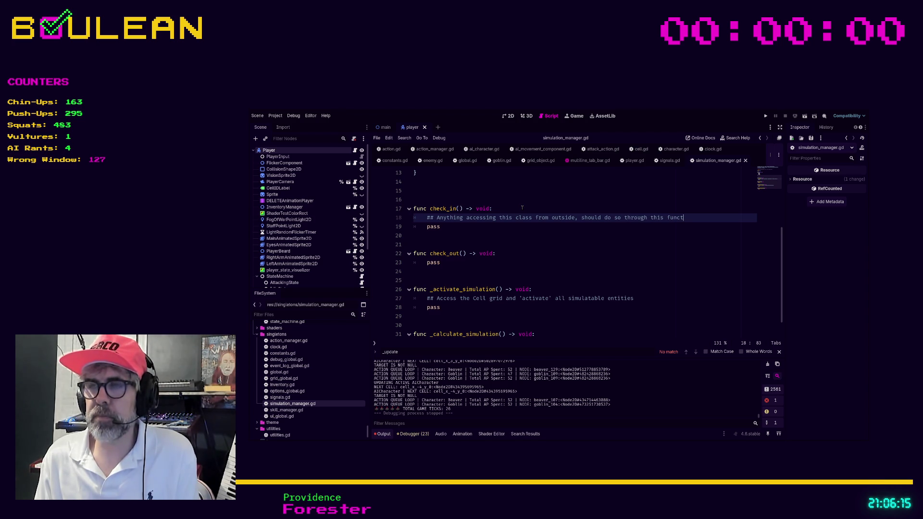
text(ion)
Step: Add the comment '# Remove access to this class' inside check_out
key(Down)
key(Down)
key(Down)
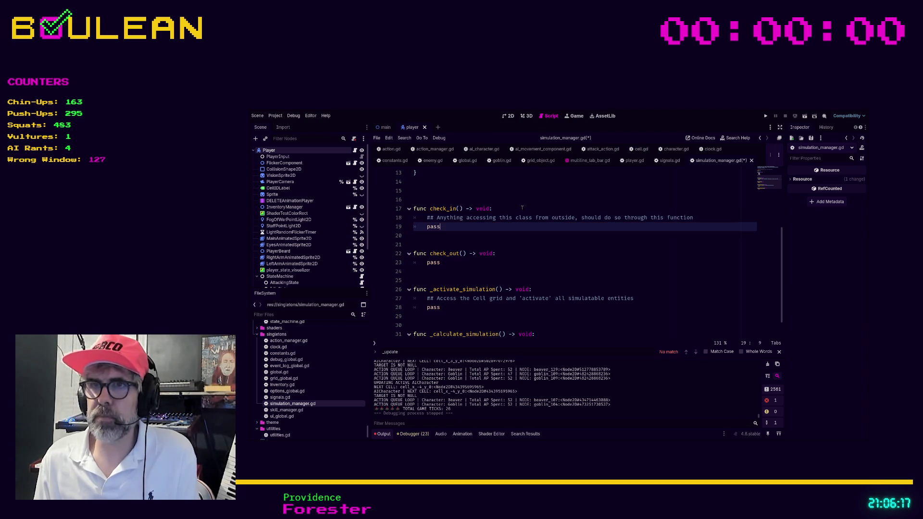
key(Down)
key(End)
key(Return)
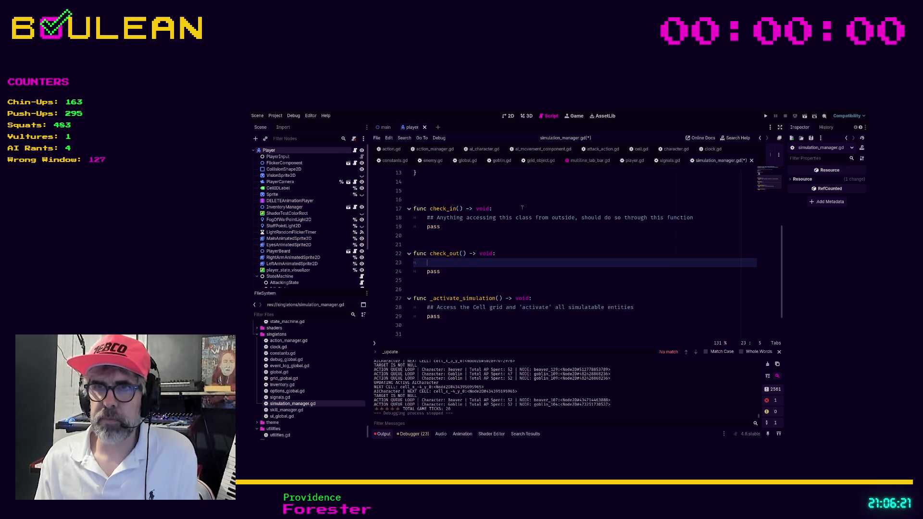
text(# Remove access)
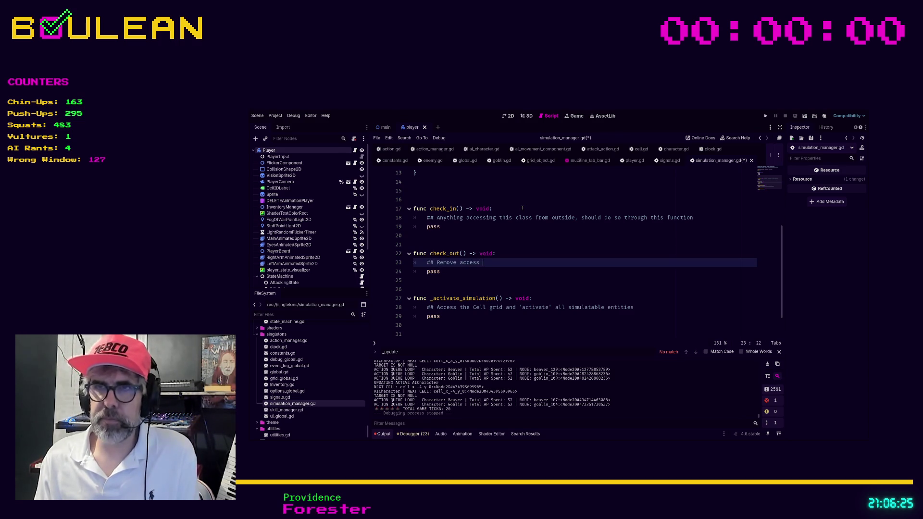
text( to)
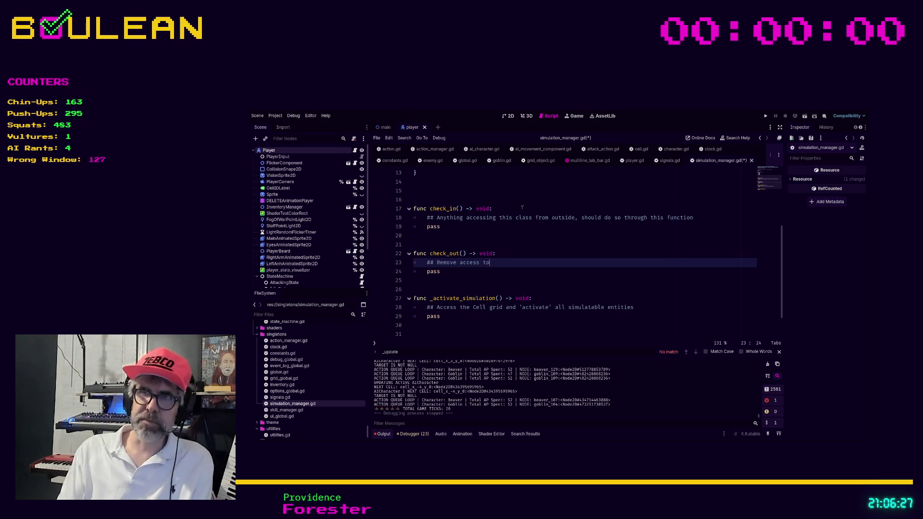
text( this class)
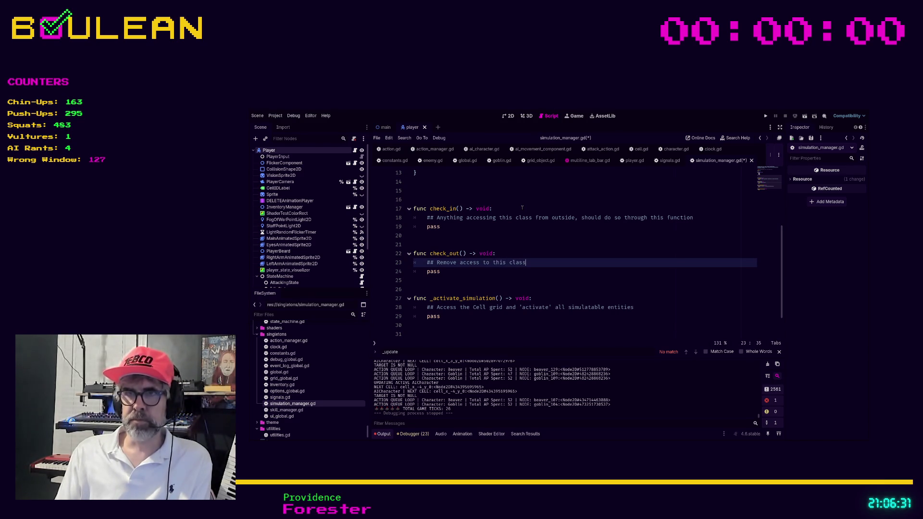
key(ctrl+s)
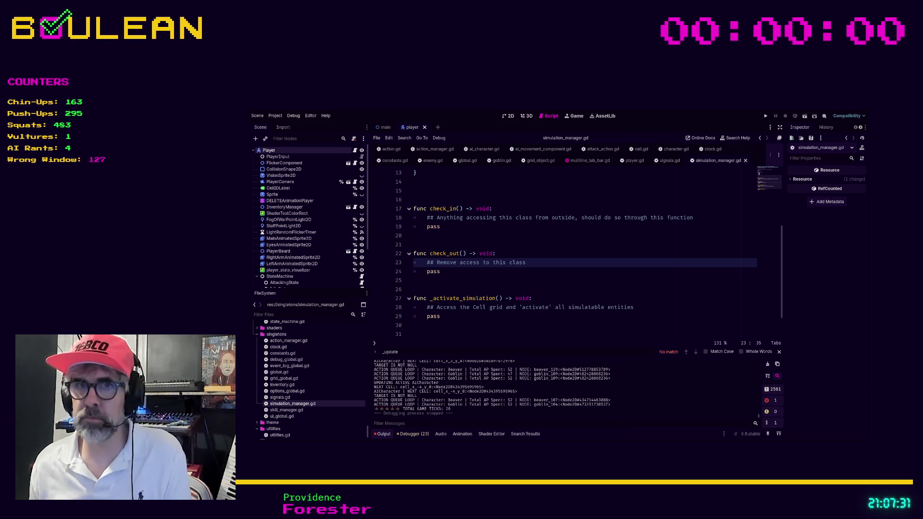
click(481, 327)
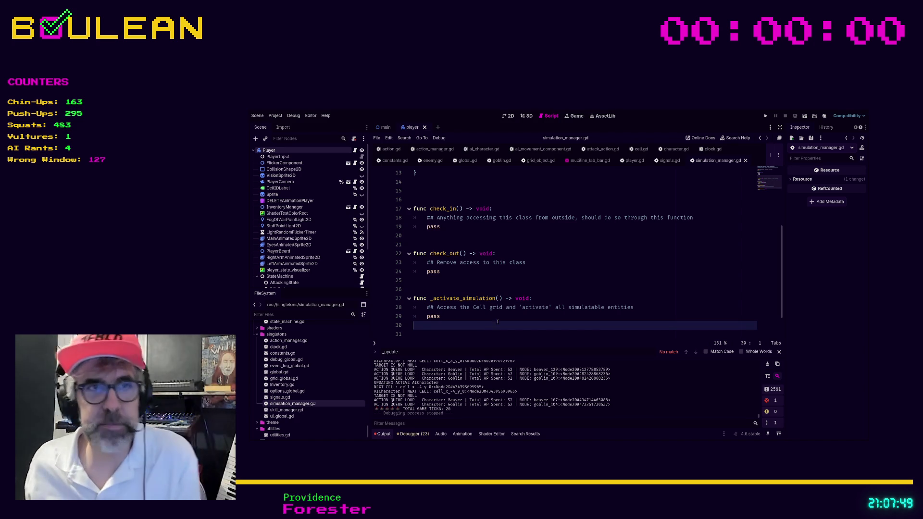
click(443, 281)
click(443, 290)
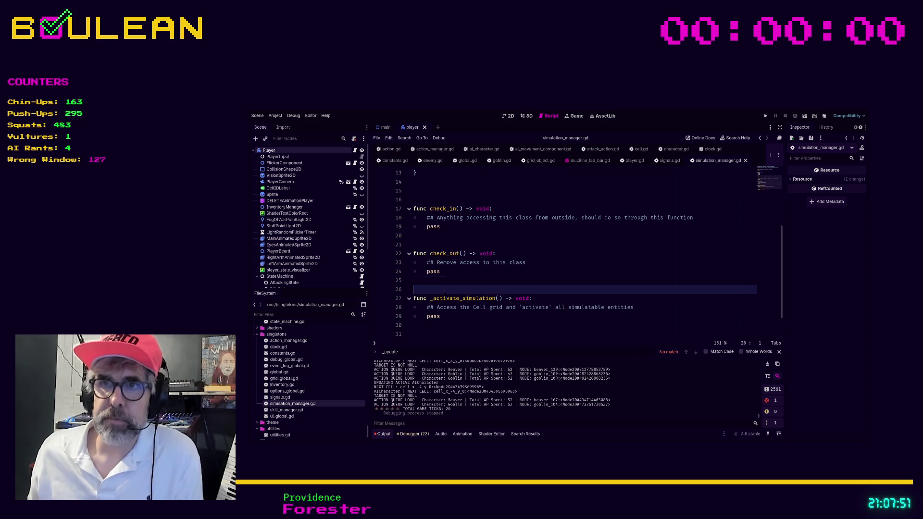
key(ctrl+s)
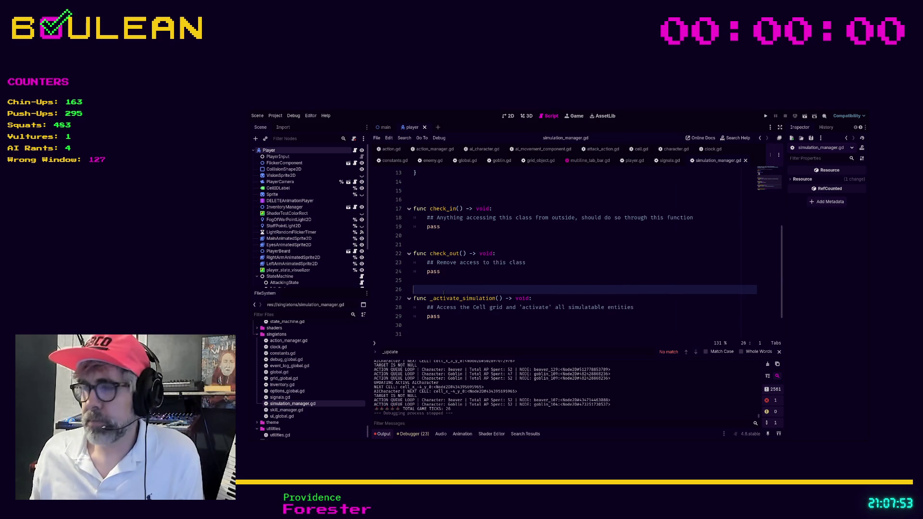
scroll(443, 291, up, 4)
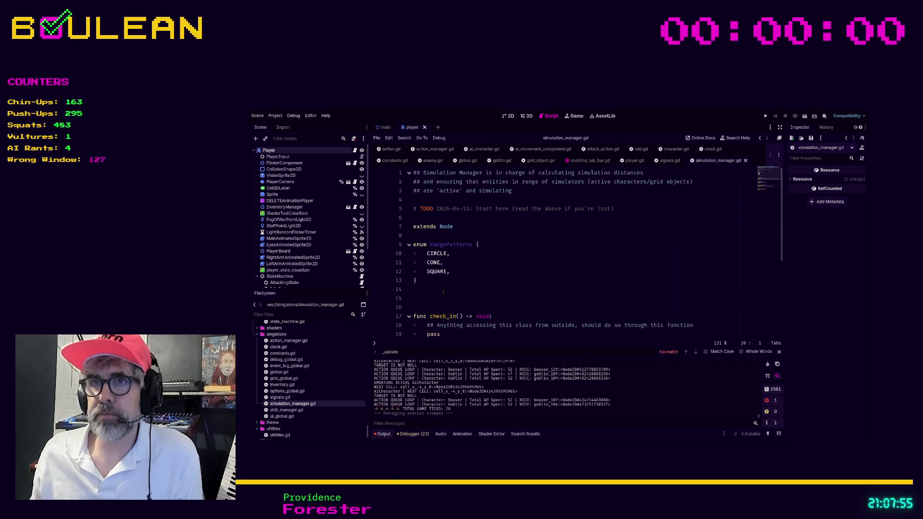
scroll(438, 295, down, 2)
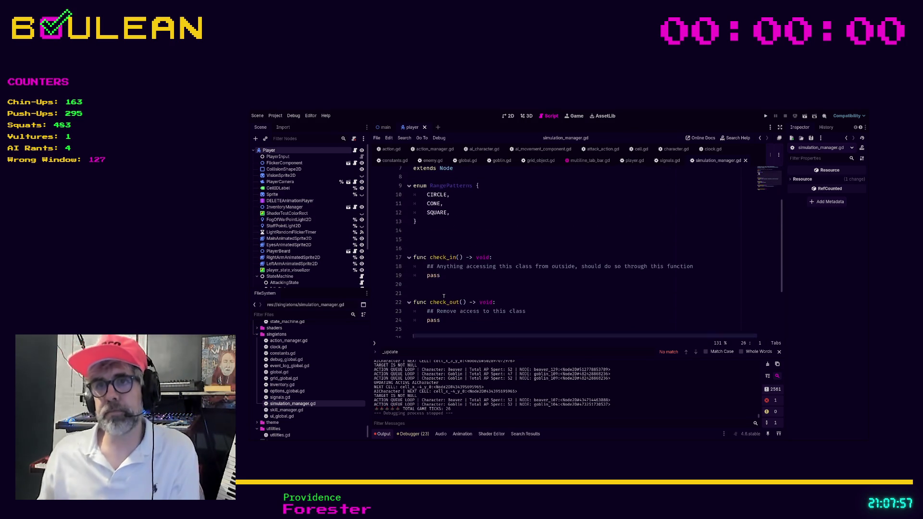
scroll(451, 301, down, 2)
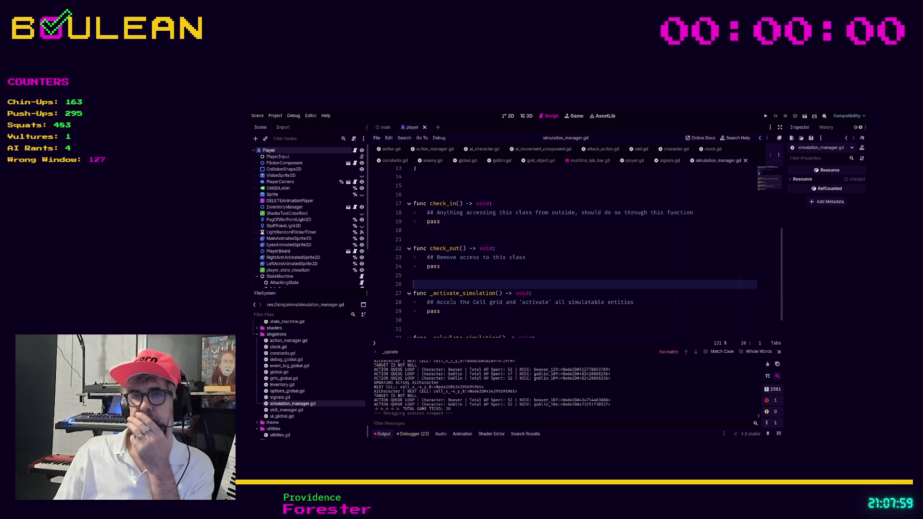
scroll(451, 301, up, 2)
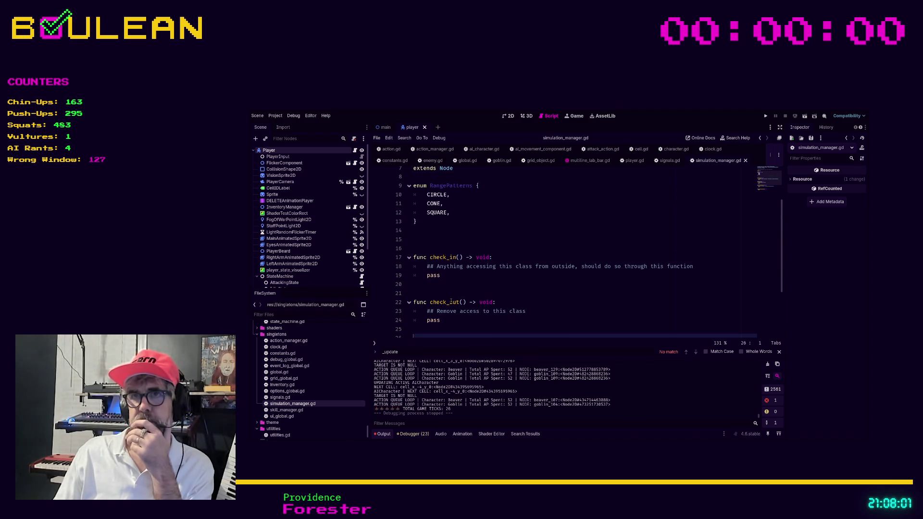
scroll(451, 301, up, 2)
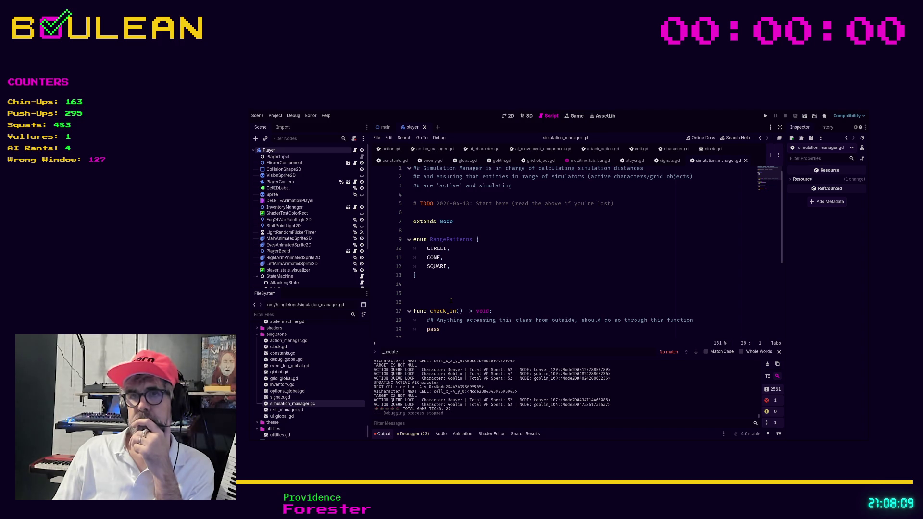
Step: Start a range_patterns_dict block below the RangePatterns enum, with its braces on separate lines
click(500, 289)
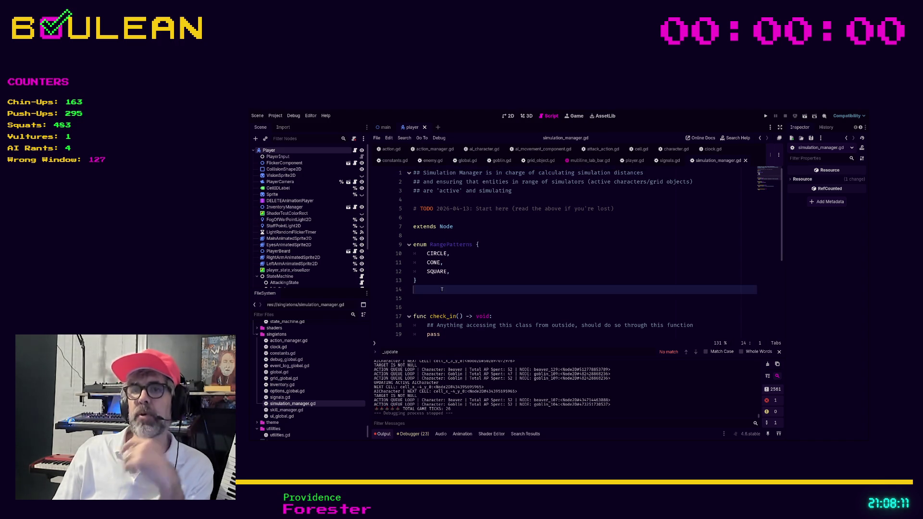
key(Return)
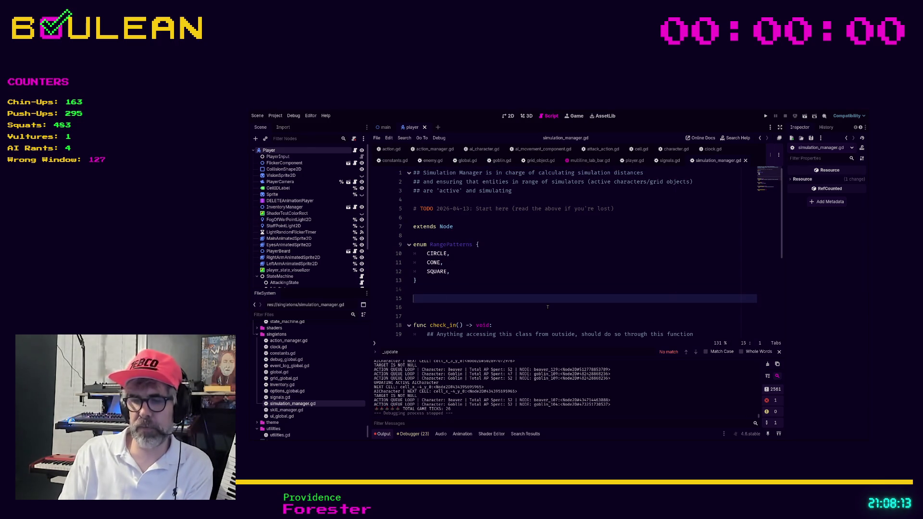
text(range_patt)
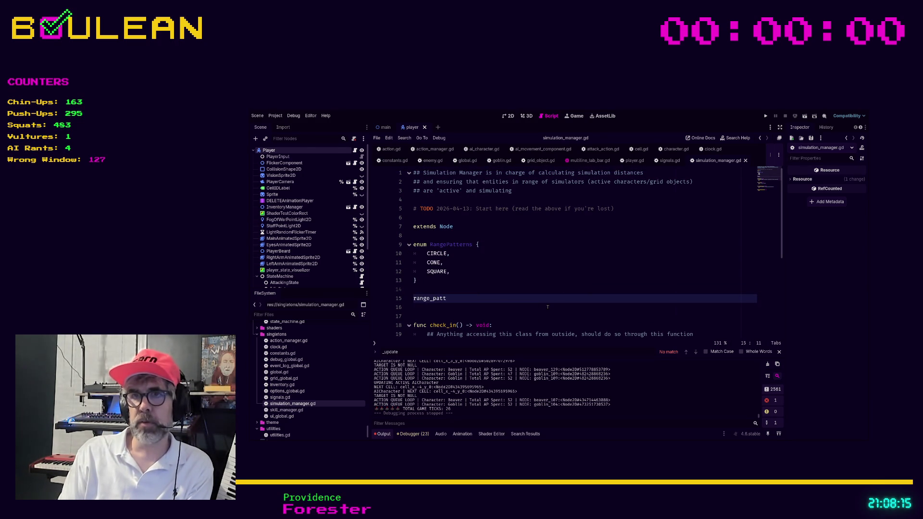
text(erns_dict{)
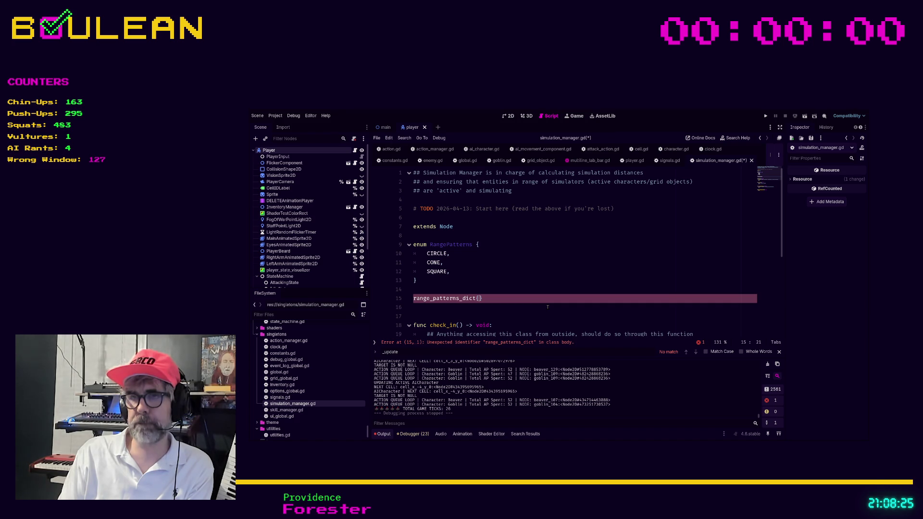
key(Return)
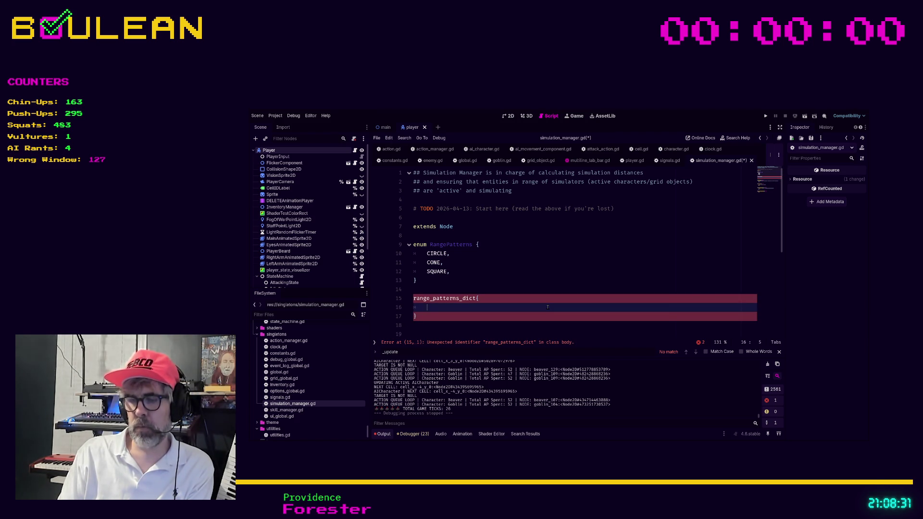
text({)
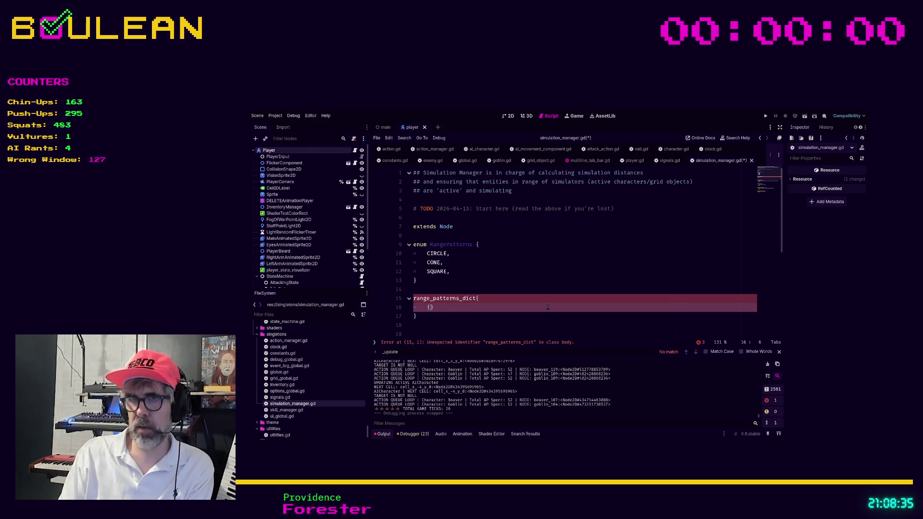
Step: Remove the empty braces and search the whole project for 'dict'
key(BackSpace)
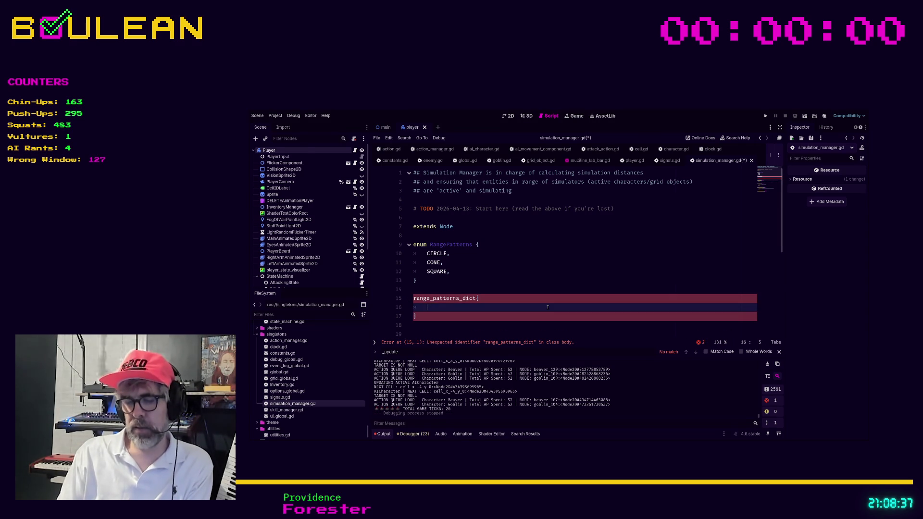
key(ctrl+shift+f)
key(Return)
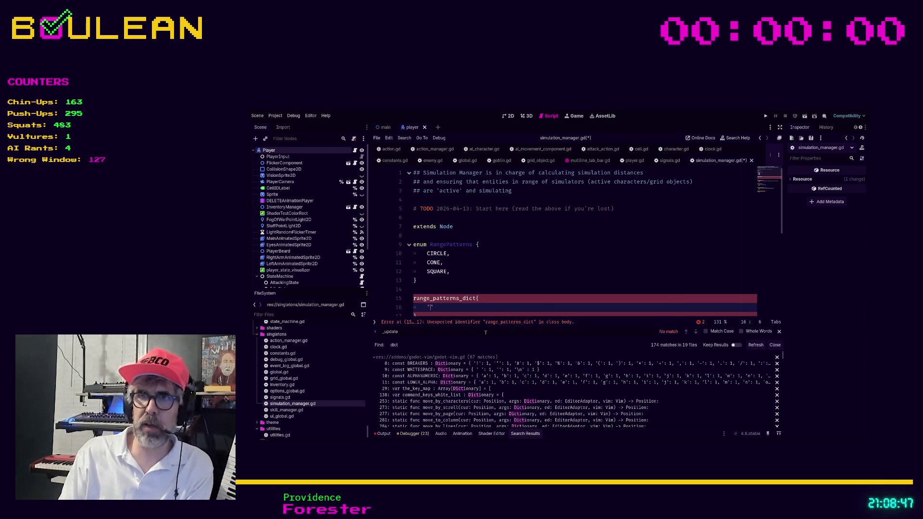
Step: Type the entry "Circle": [Vector2i(1, 1), Vector2i(2,2), Vector2i(3,3)], and start a new line
text("Circle":)
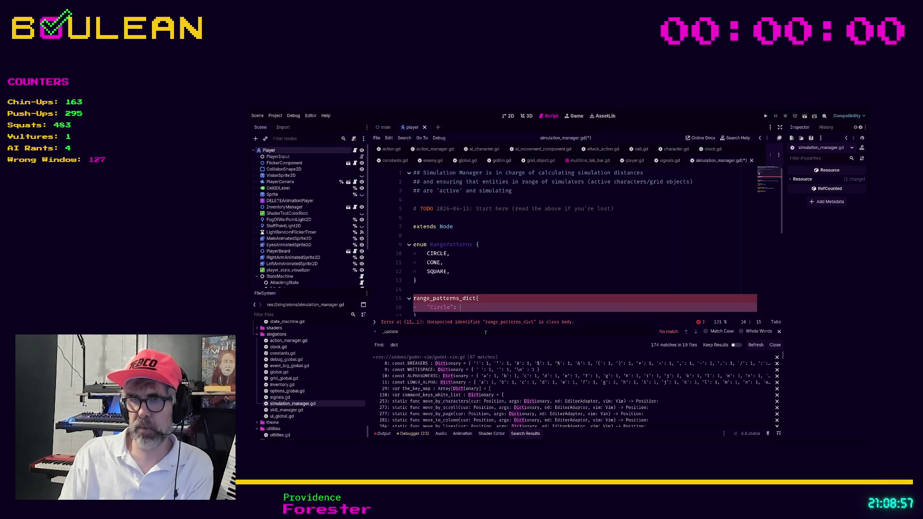
text([)
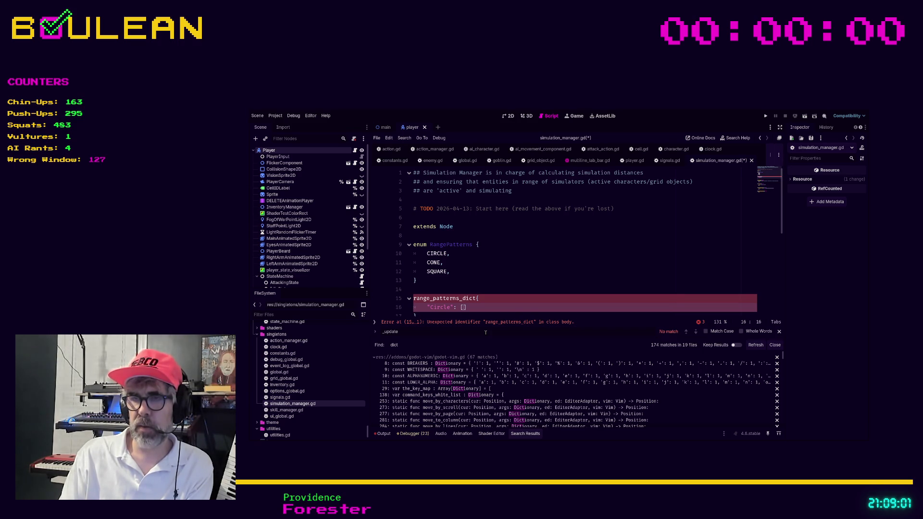
text(Vecto)
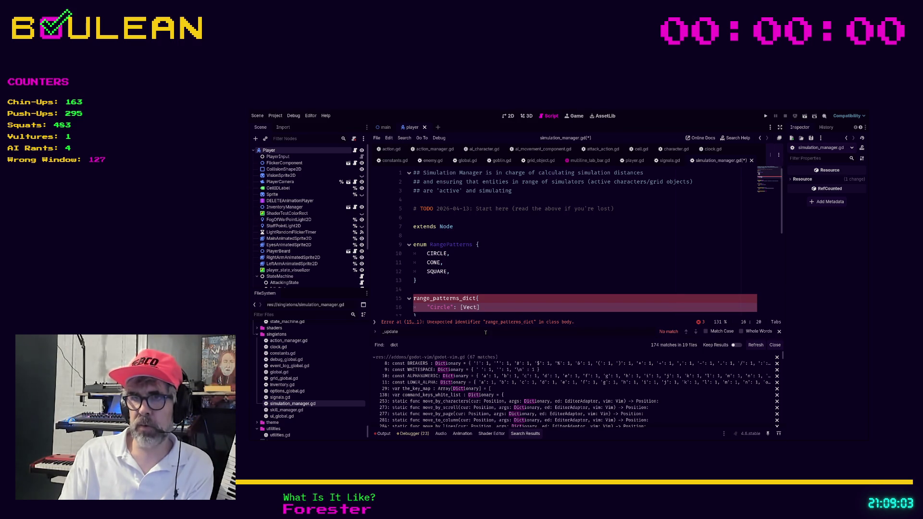
text(r2i)
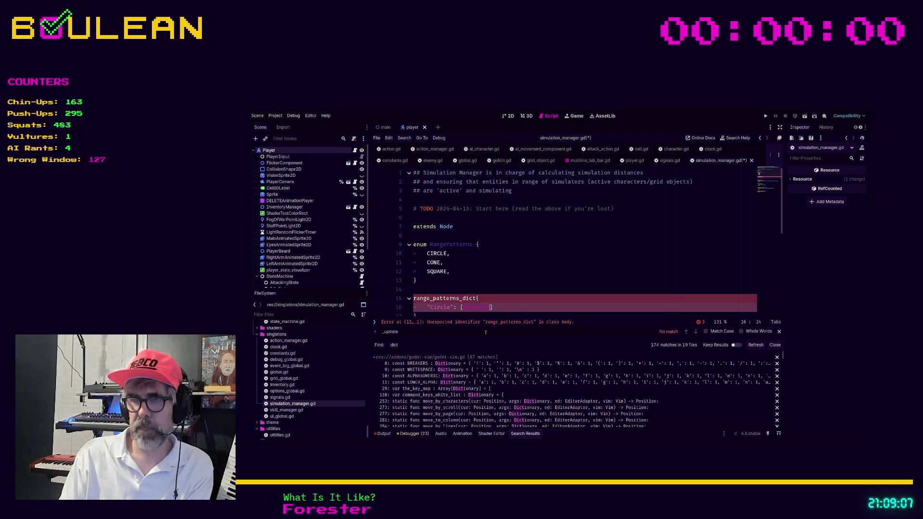
text(())
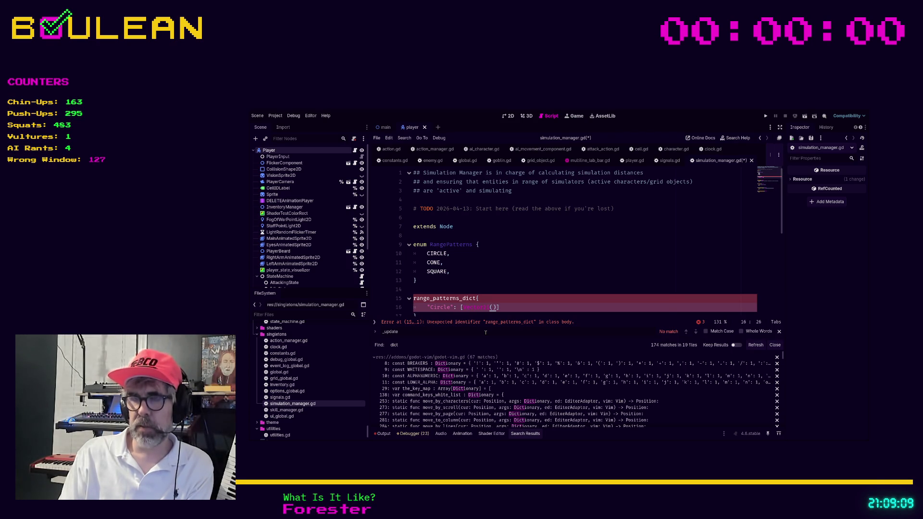
text(1,)
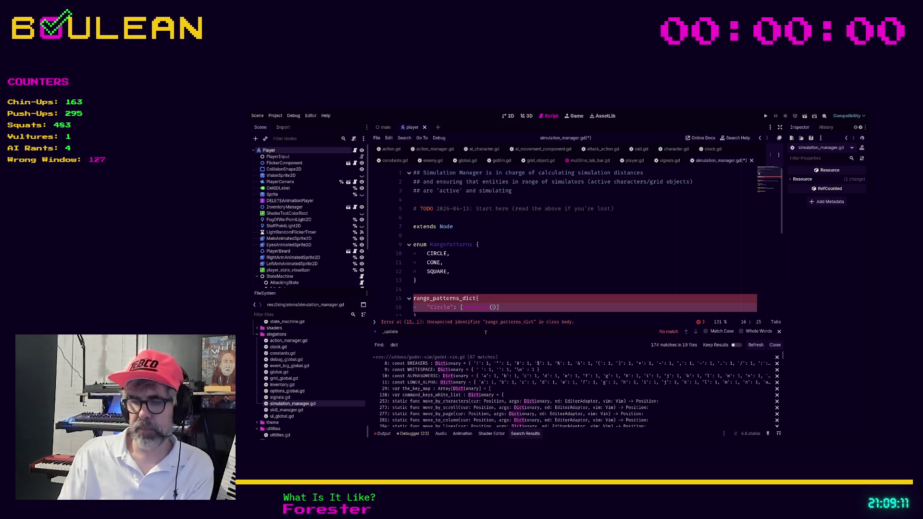
text( 1))
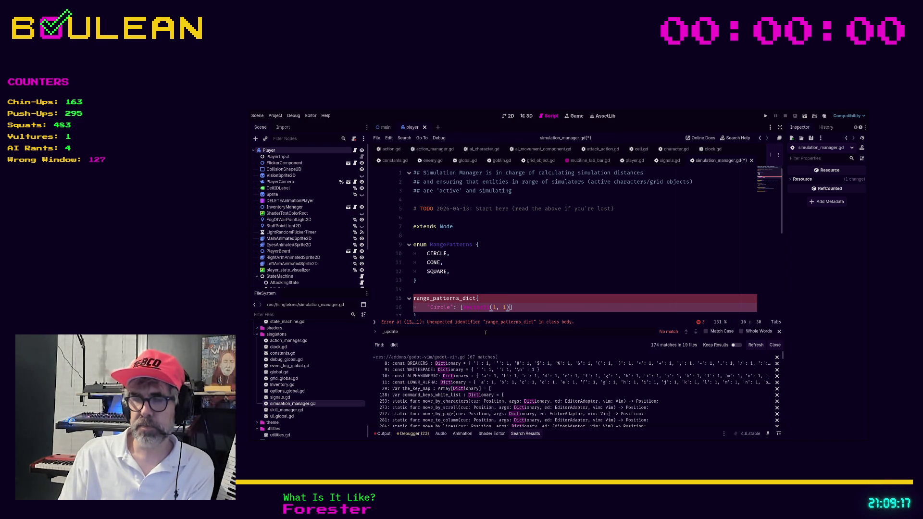
text(,)
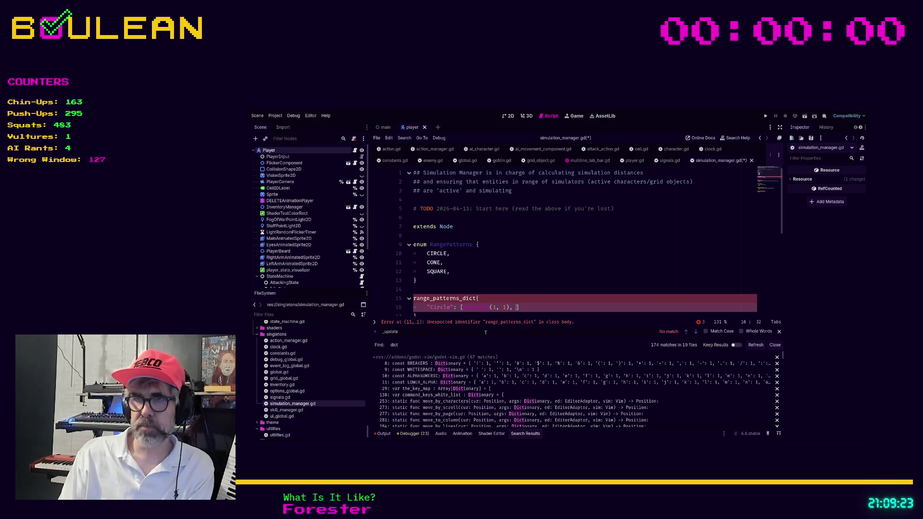
text(1)
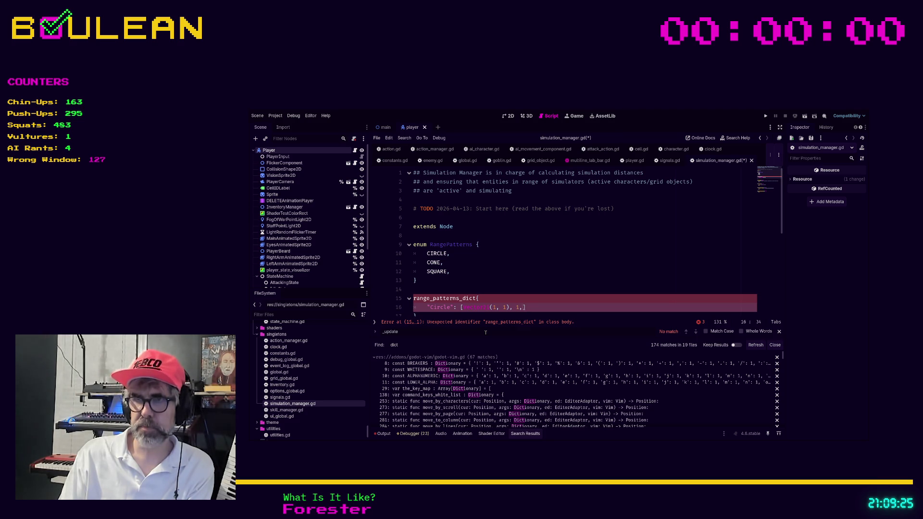
key(BackSpace)
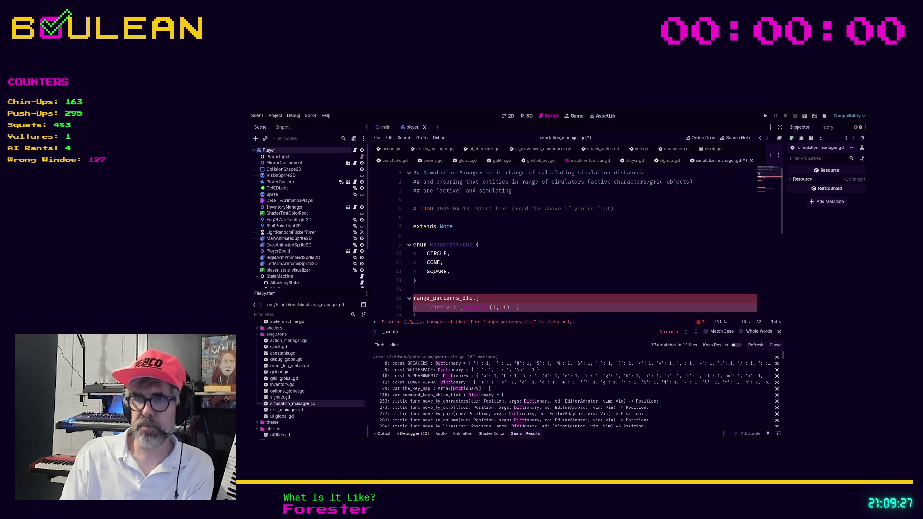
text(Vector)
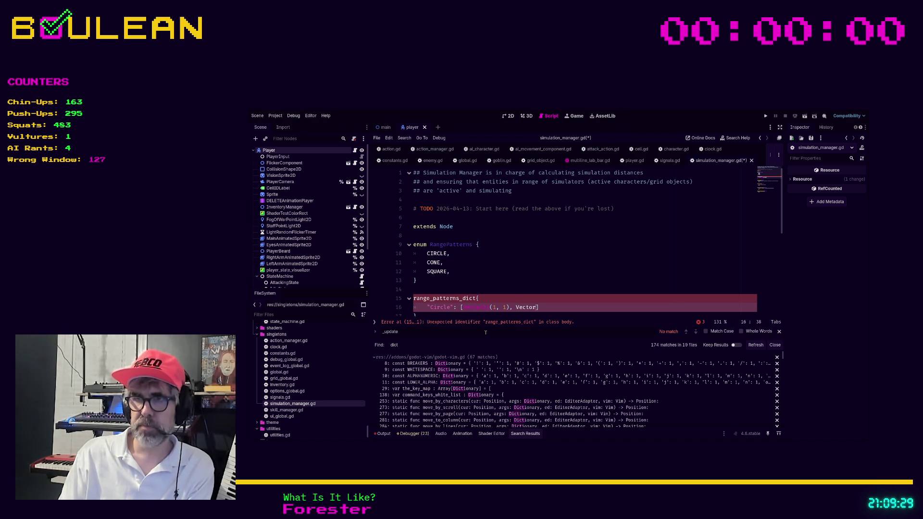
text(2i()
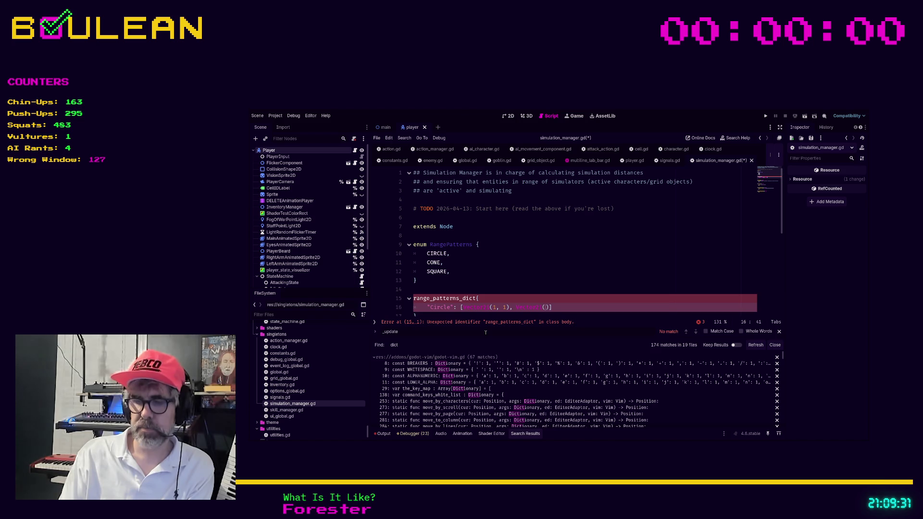
text(2,2))
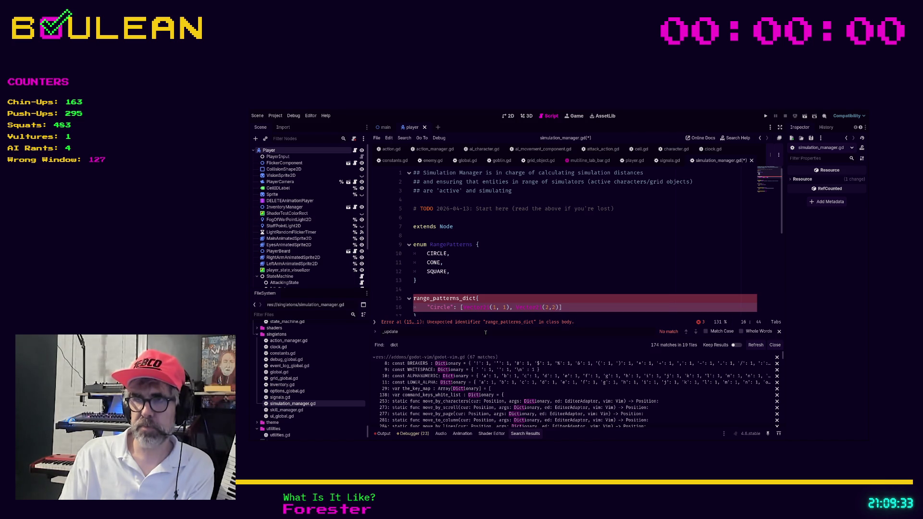
text(, Vector)
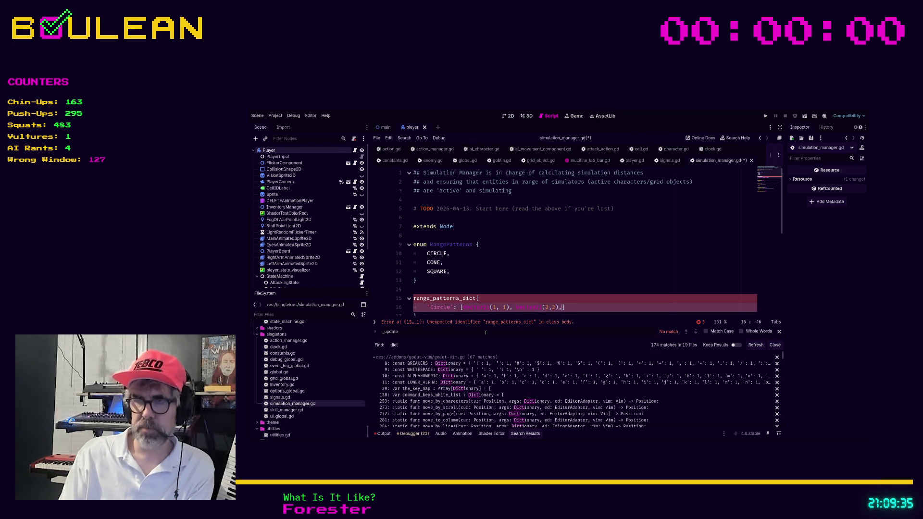
text(2i(3,)
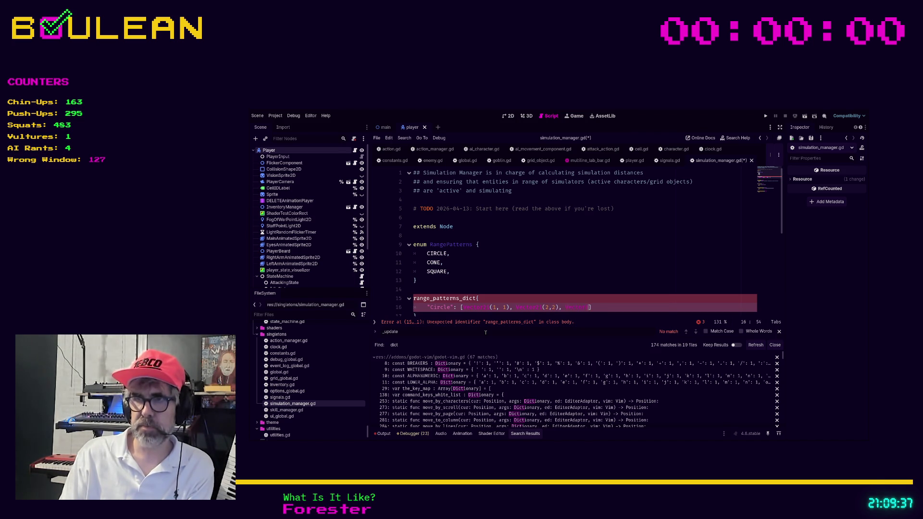
text(3)
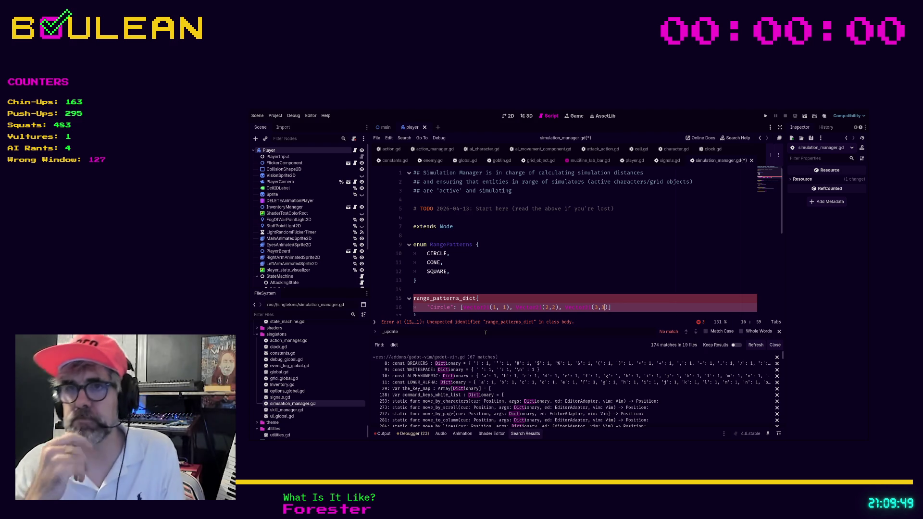
key(End)
text(,)
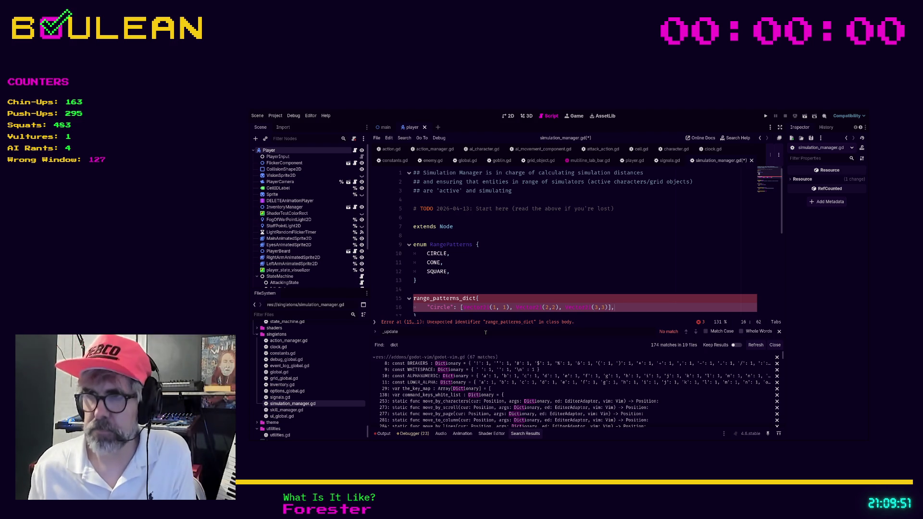
key(Return)
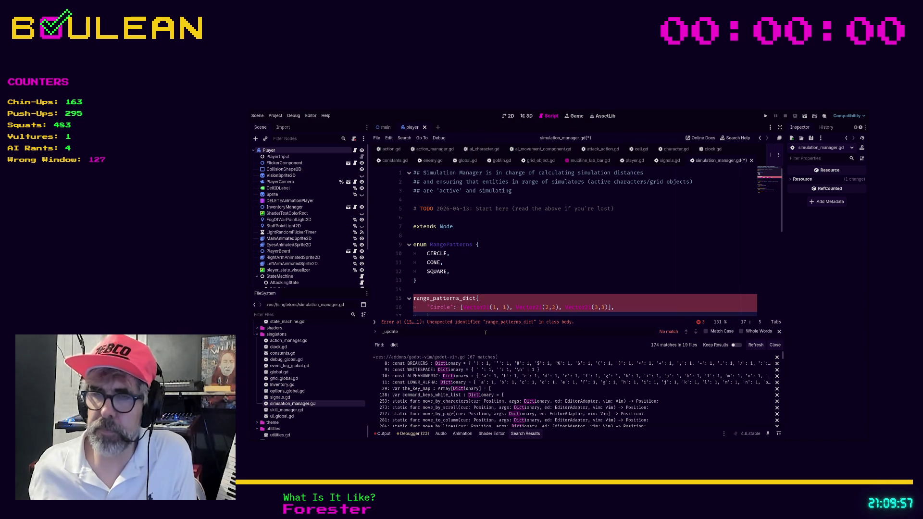
click(464, 307)
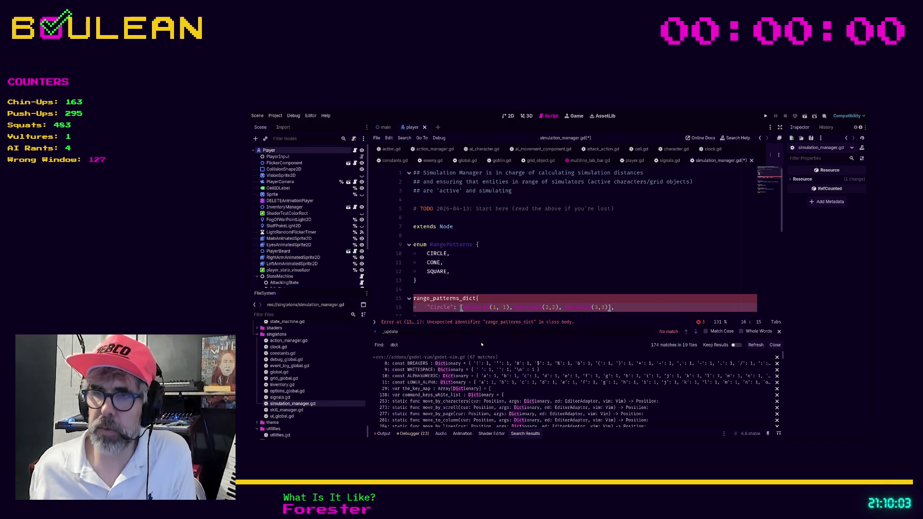
text(Arra)
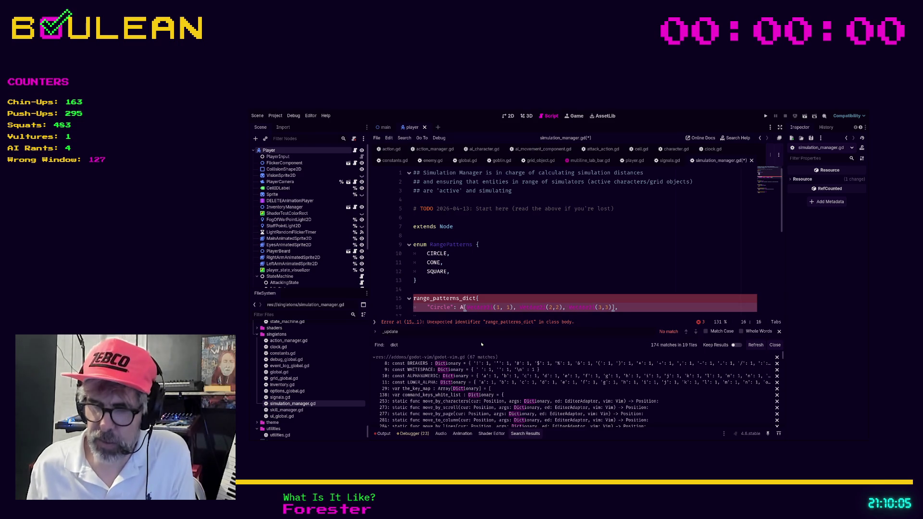
text(y)
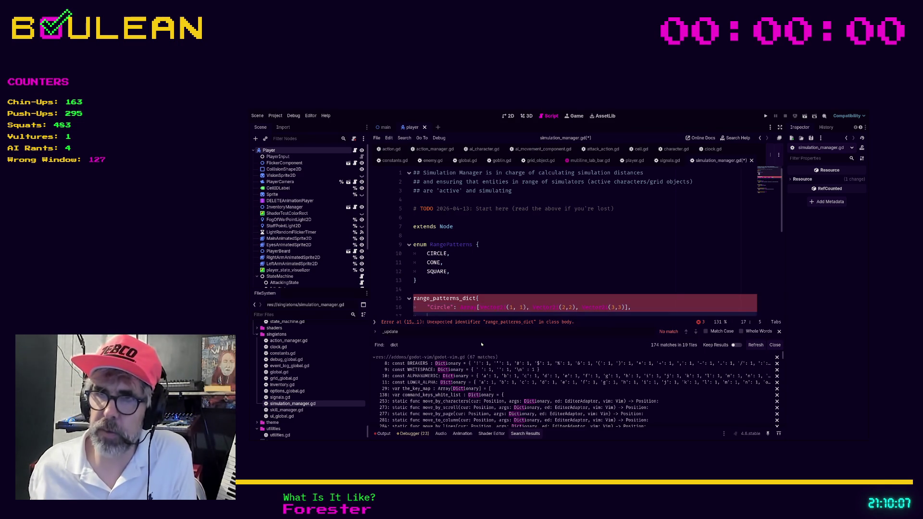
key(BackSpace)
key(BackSpace)
key(BackSpace)
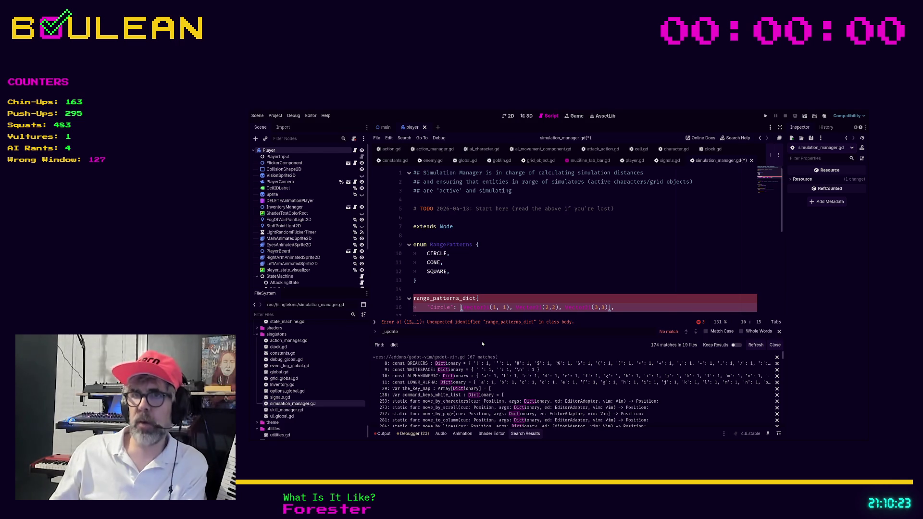
Step: Rewrite the declaration as 'var range_patterns_dict: Dictionary = {'
click(417, 299)
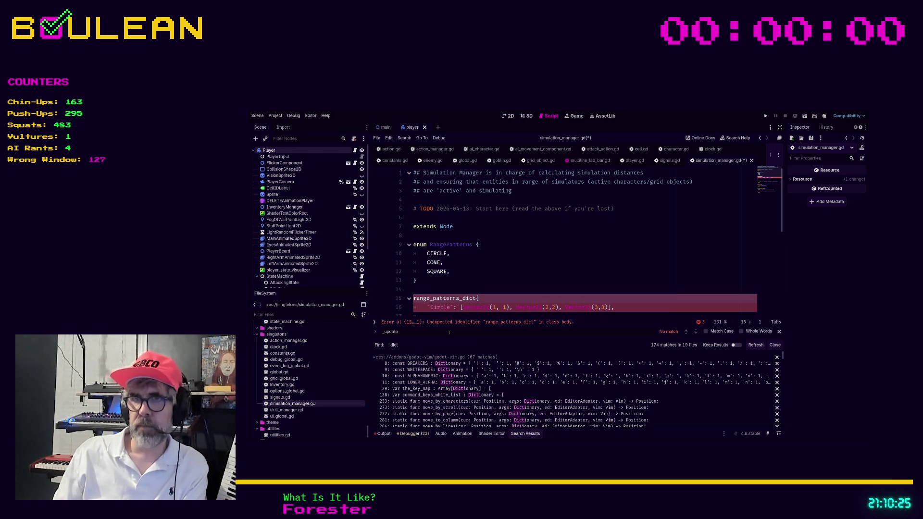
key(Home)
text(var)
key(Escape)
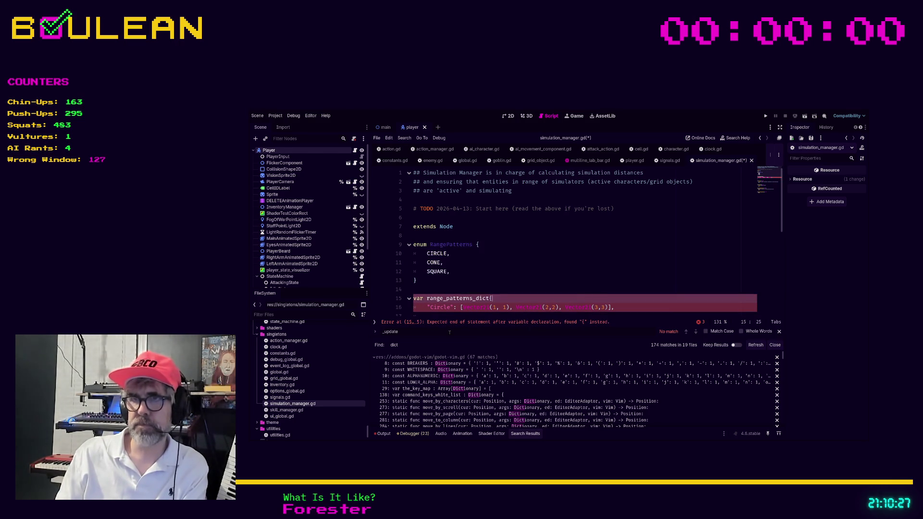
key(dollar)
text(ict: Dictionary)
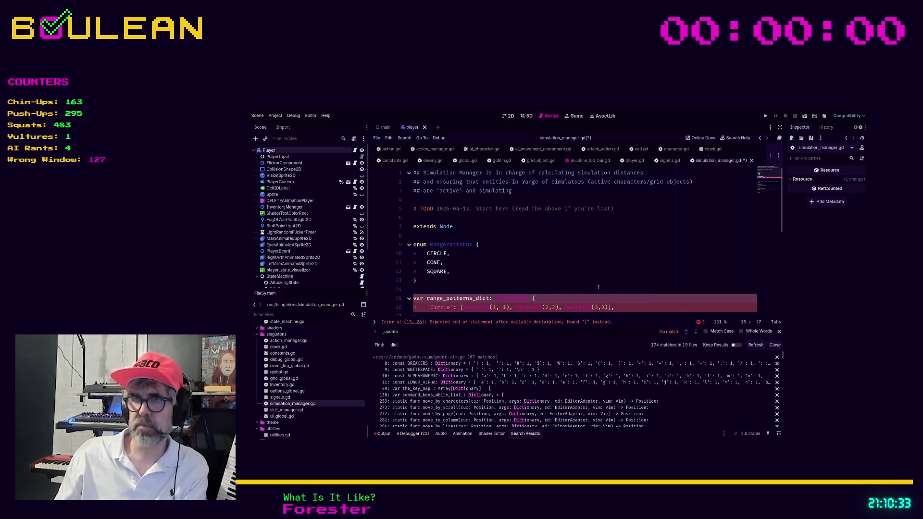
scroll(599, 287, down, 1)
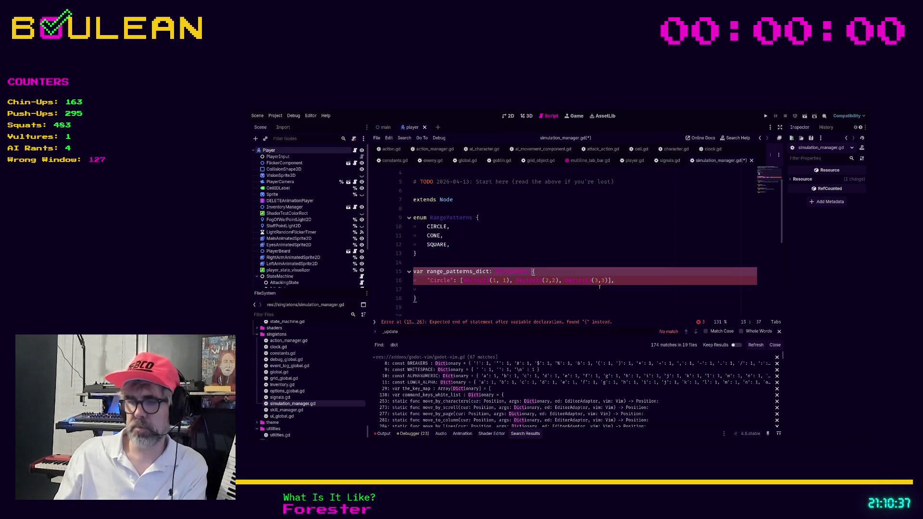
text(=)
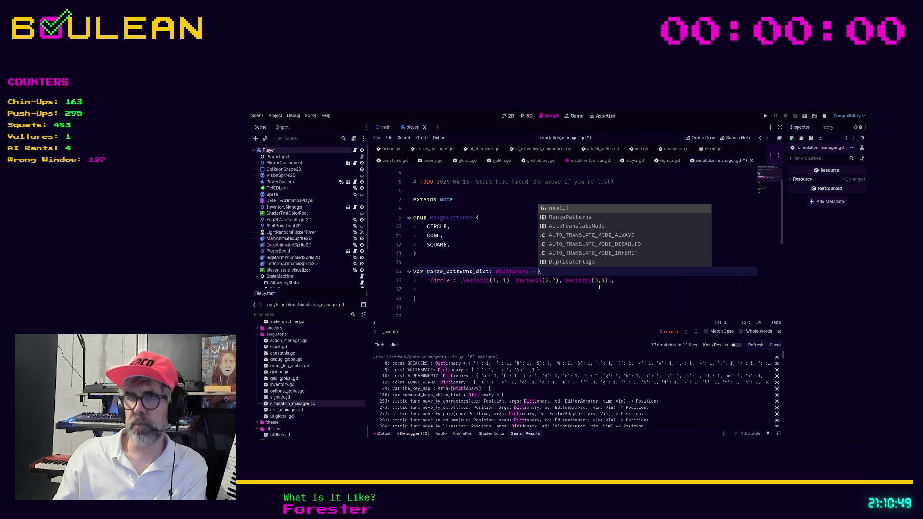
Step: Try the type Dictionary[String, Array], then delete the type parameters again
key(Left)
key(Left)
key(Left)
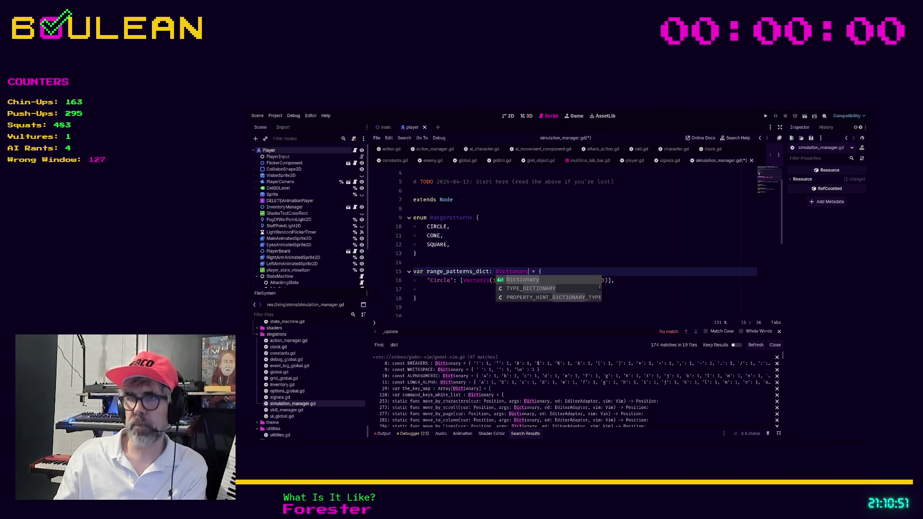
text([)
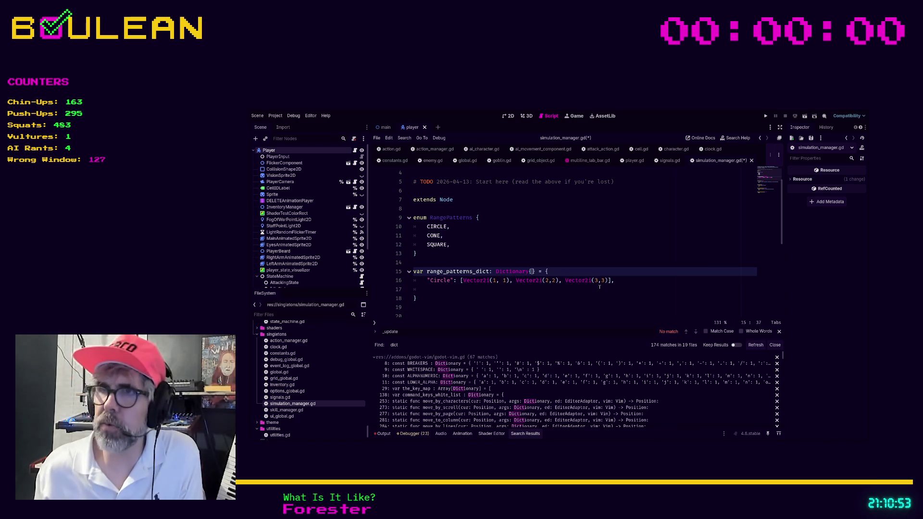
text(S)
text(tring)
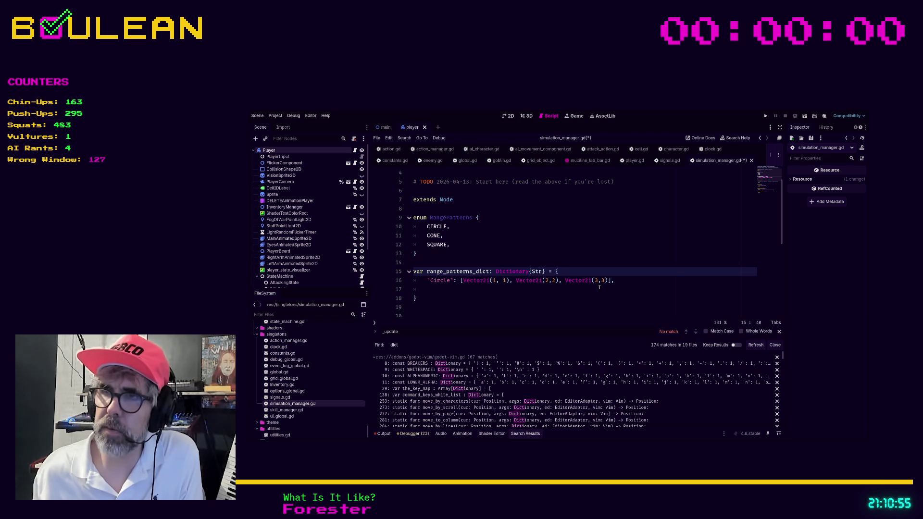
text(, Array)
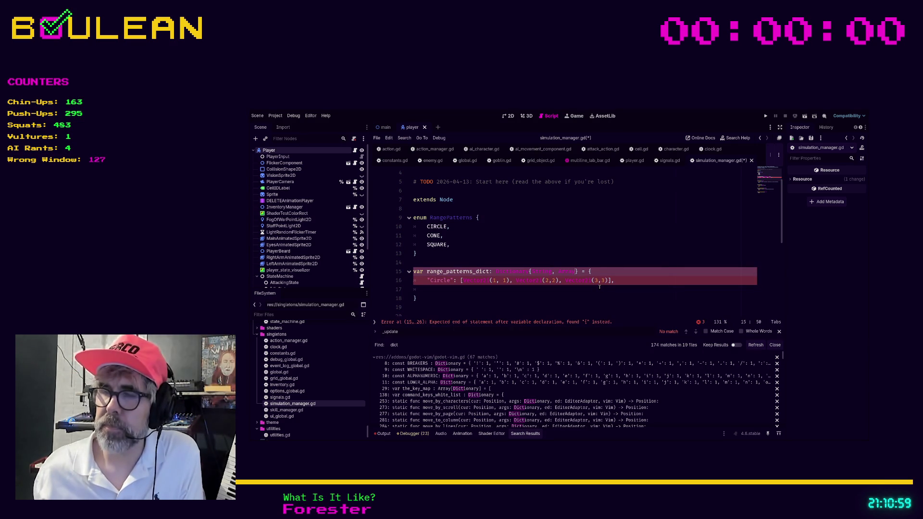
key(Right)
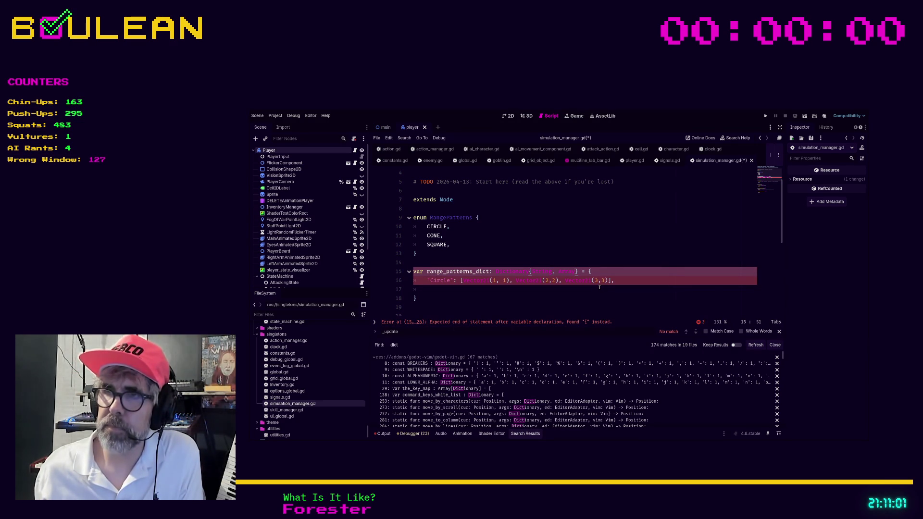
key(ctrl+shift+Left)
key(ctrl+shift+Left)
key(ctrl+shift+Left)
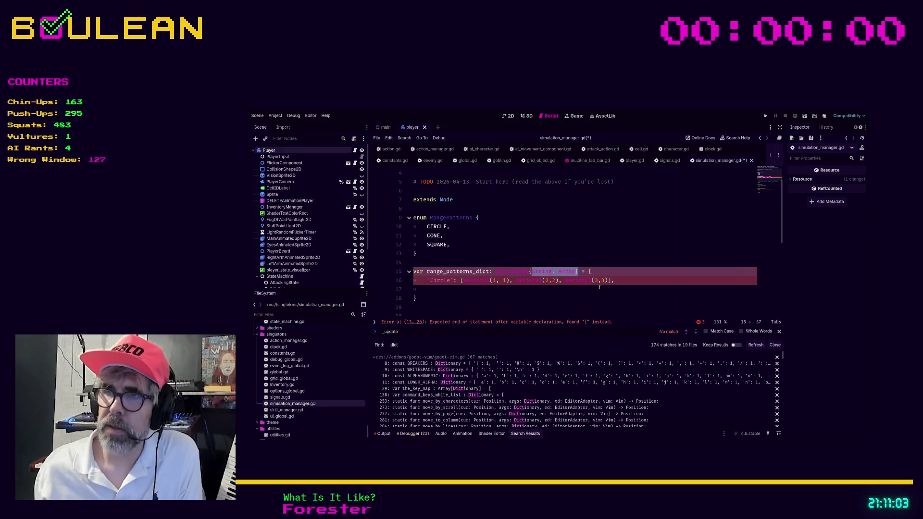
key(BackSpace)
key(BackSpace)
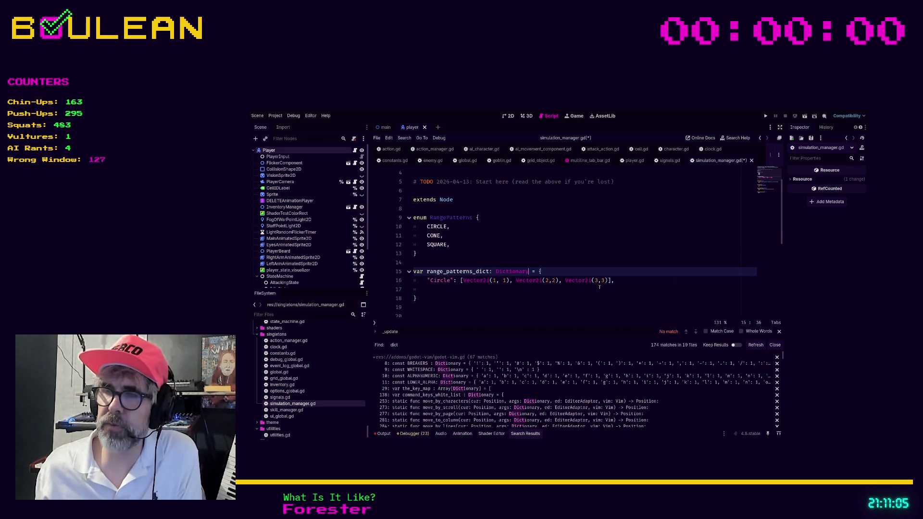
Step: Add a blank indented line below the Circle entry
key(Down)
key(End)
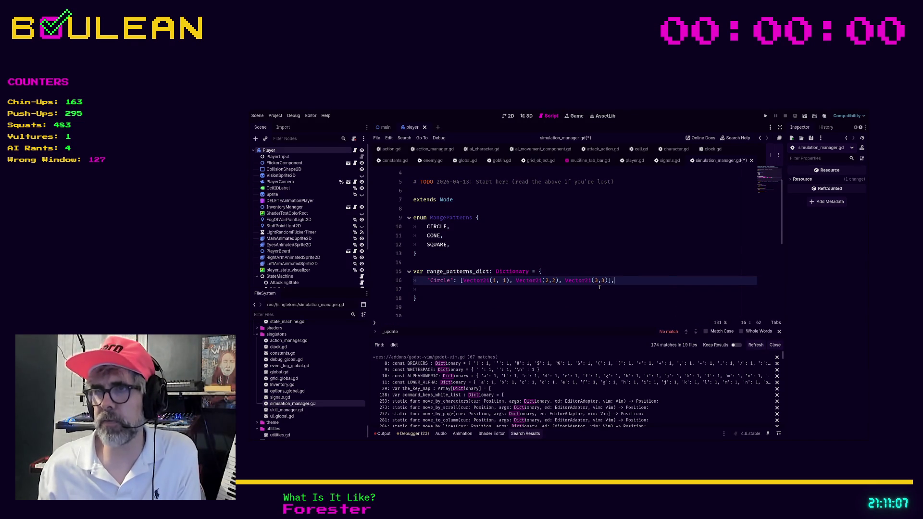
key(Return)
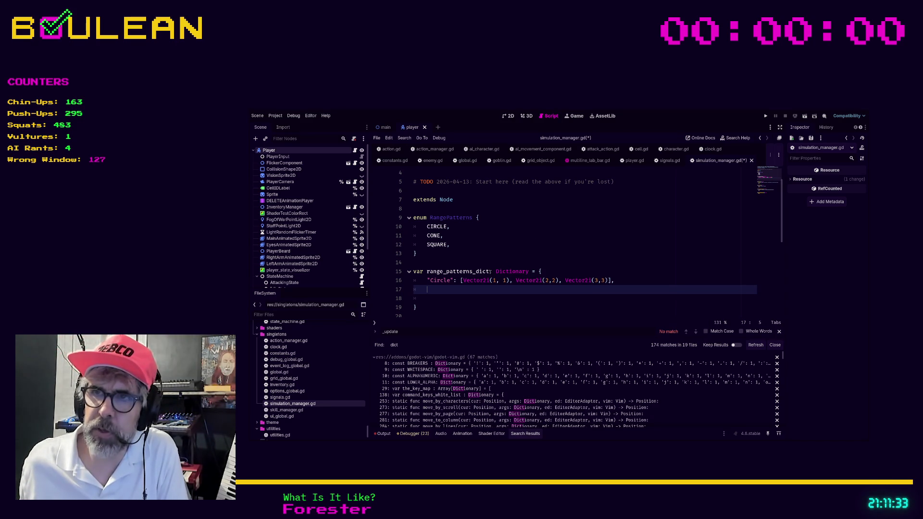
Step: Change line 15 to 'Dictionary[String, Array] = {', removing the nested Vector2i element type
click(527, 271)
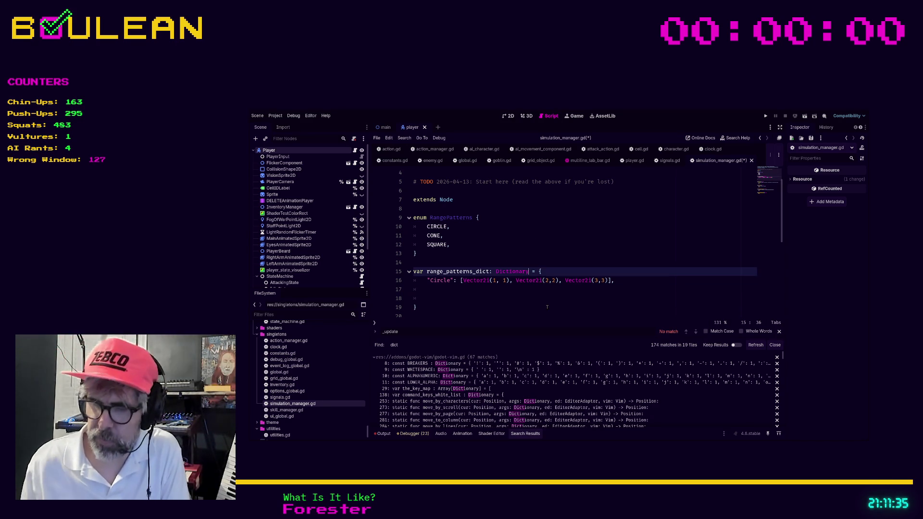
text([)
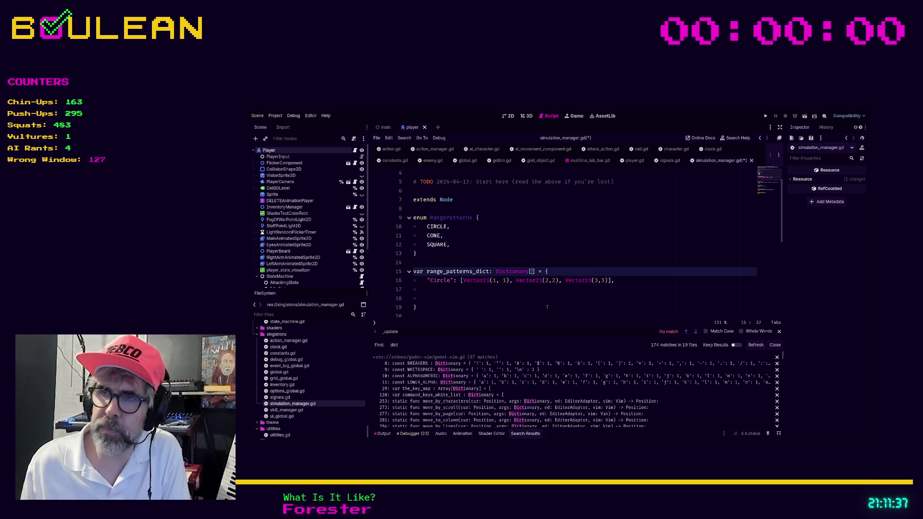
text(String, Array)
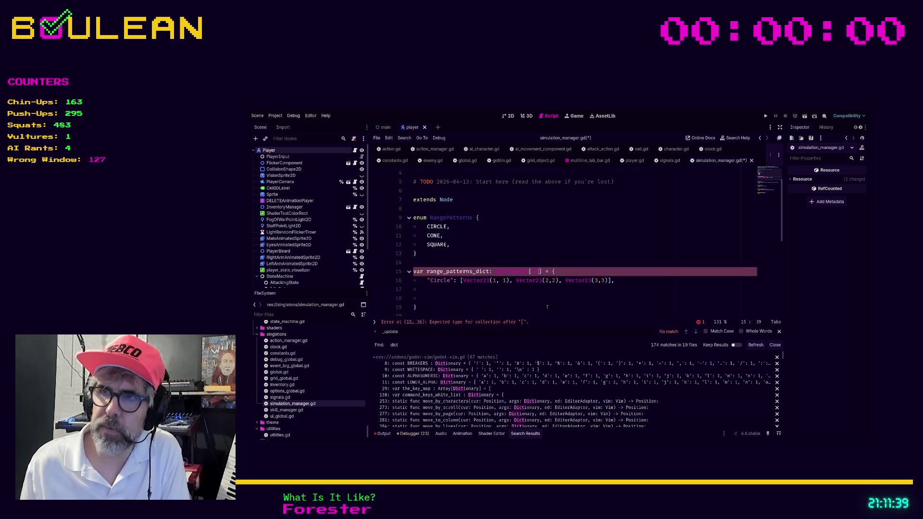
text([)
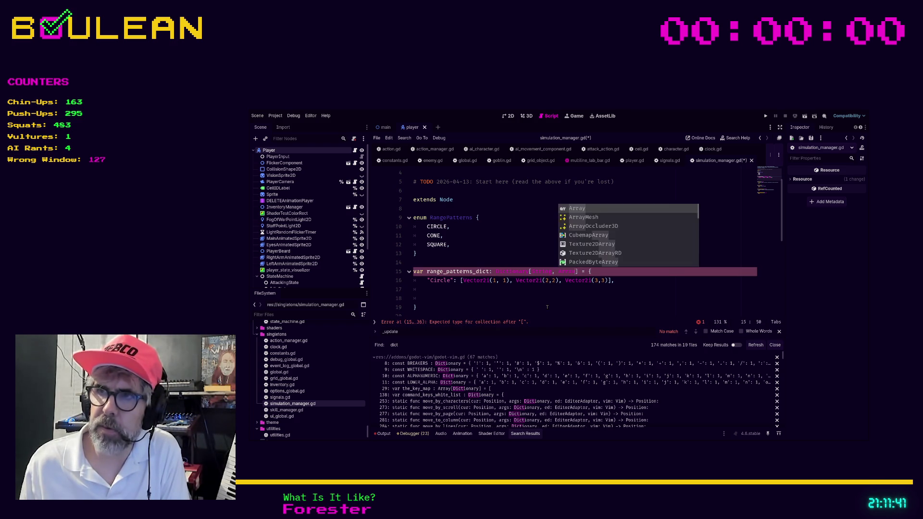
text(])
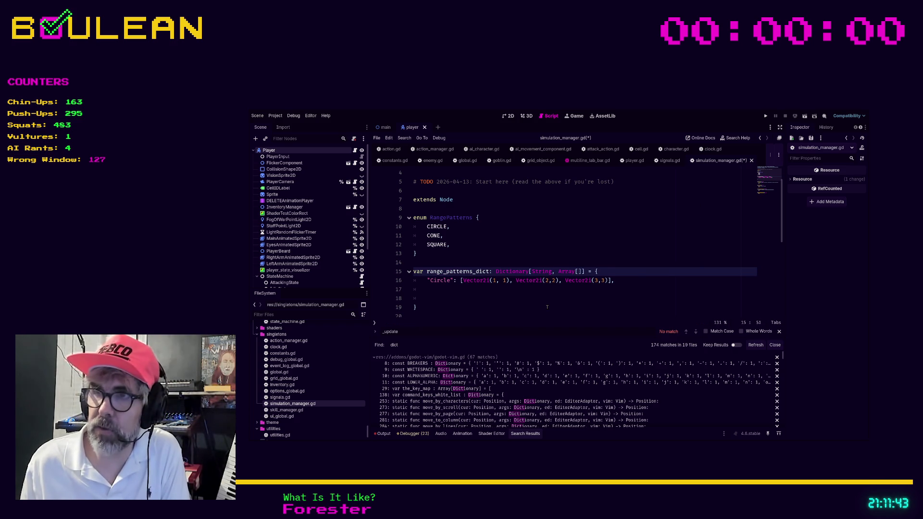
text(Vector2i)
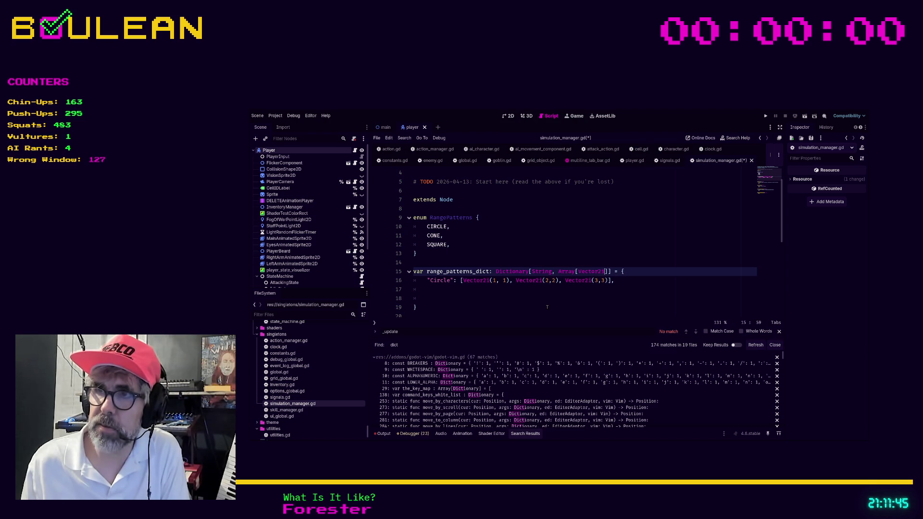
key(Down)
key(Down)
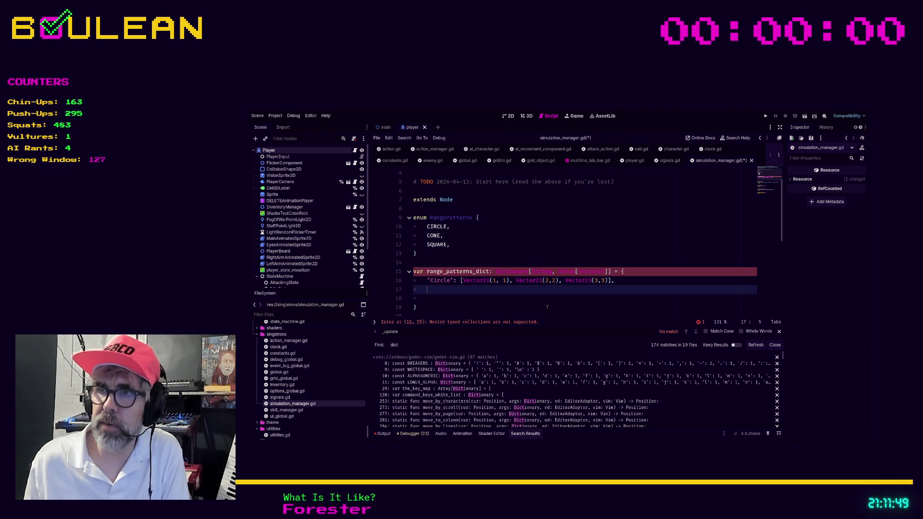
key(Up)
key(Up)
key(BackSpace)
key(BackSpace)
key(BackSpace)
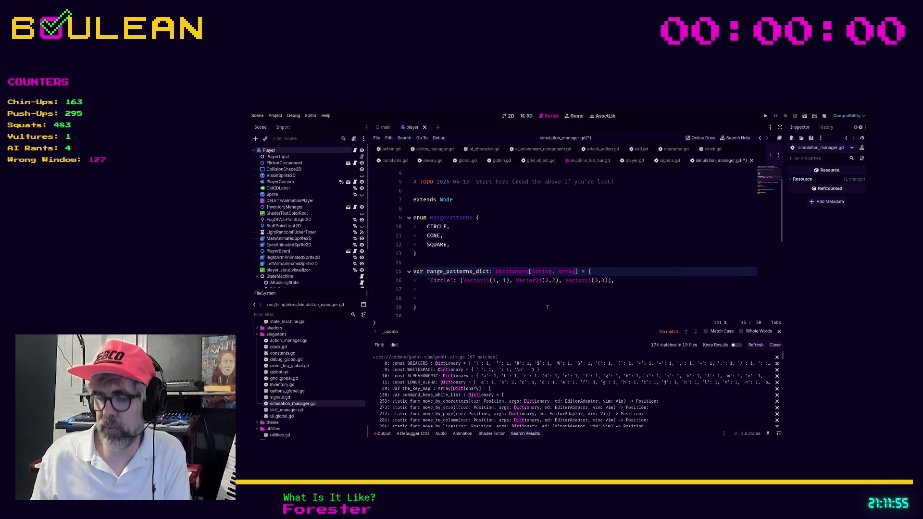
text([])
key(Escape)
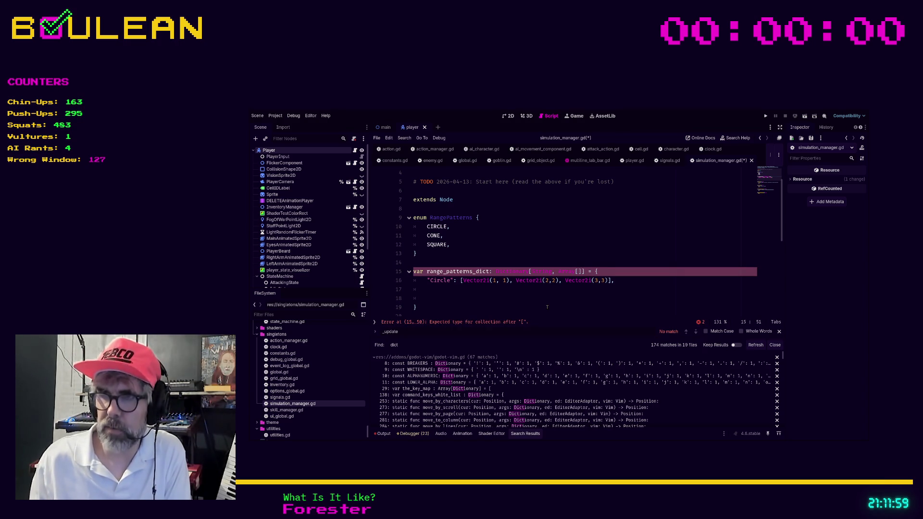
text(Vector2i)
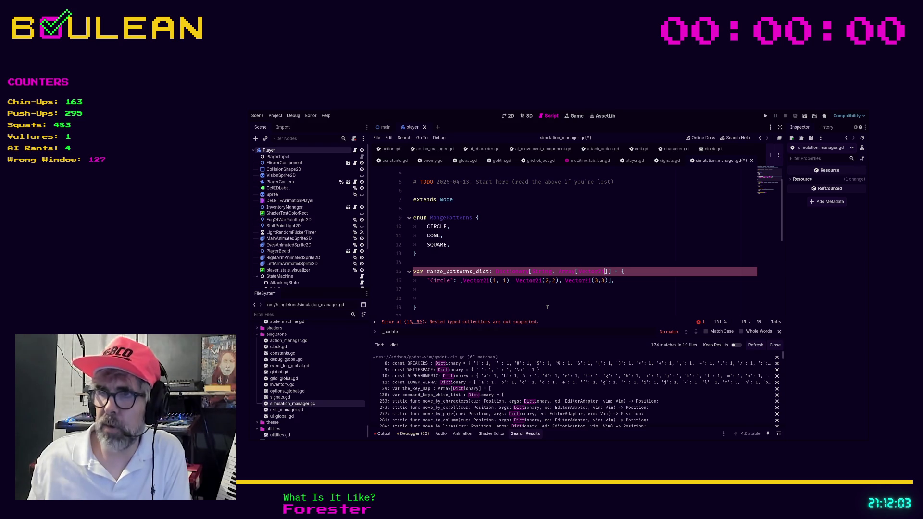
key(shift+Left)
key(shift+Left)
key(shift+Left)
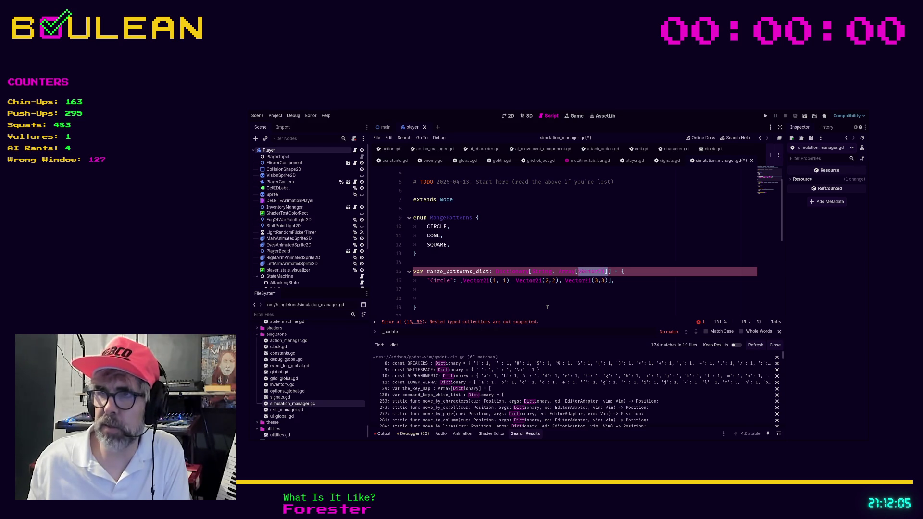
key(shift+Left)
key(BackSpace)
key(Down)
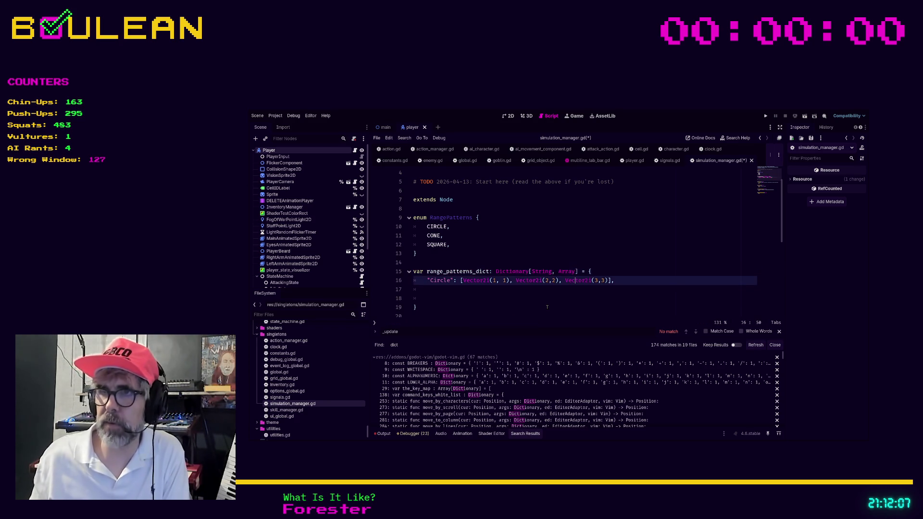
key(ctrl+s)
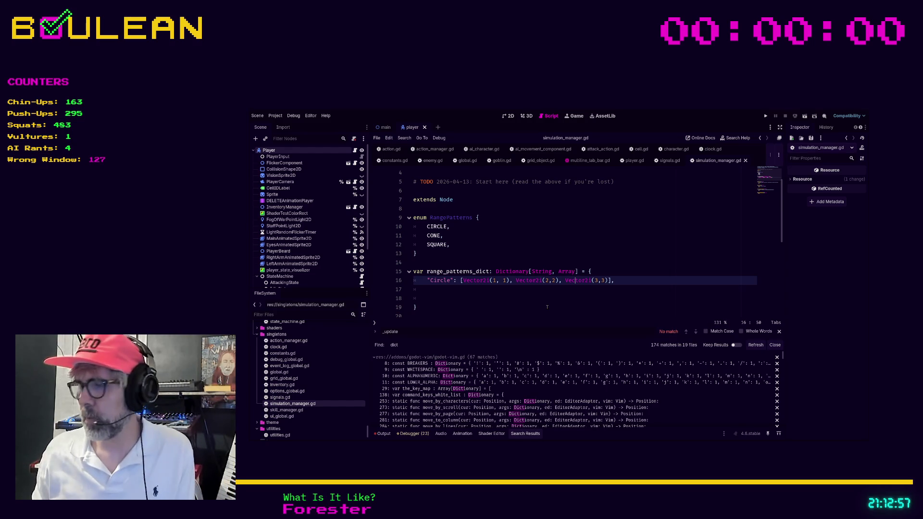
key(End)
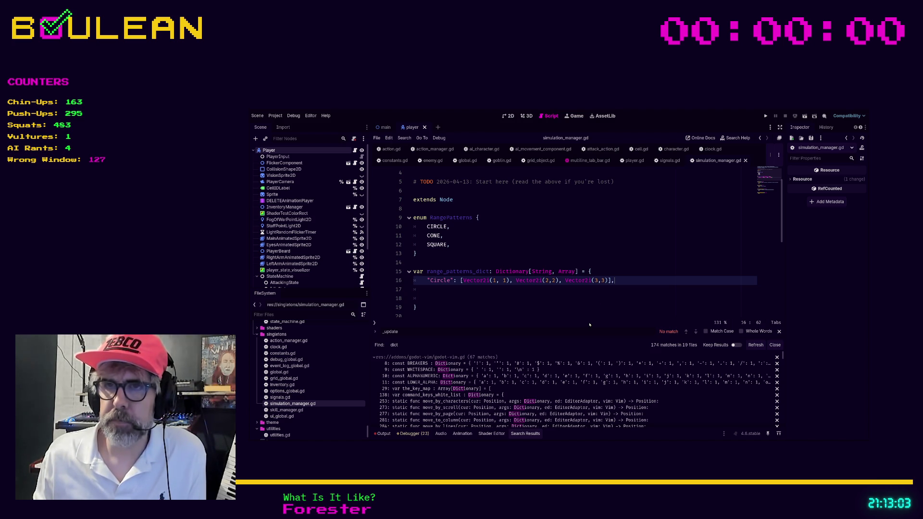
Step: Add the placeholder comments '## CONE' and '## SQUARE' below the Circle entry
key(Return)
text(## S)
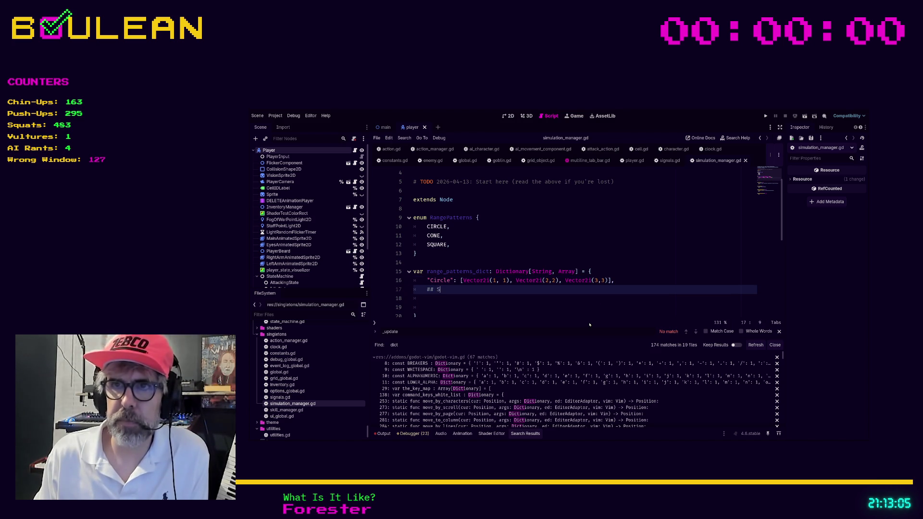
key(BackSpace)
text(CONE)
key(Return)
text(## Sq)
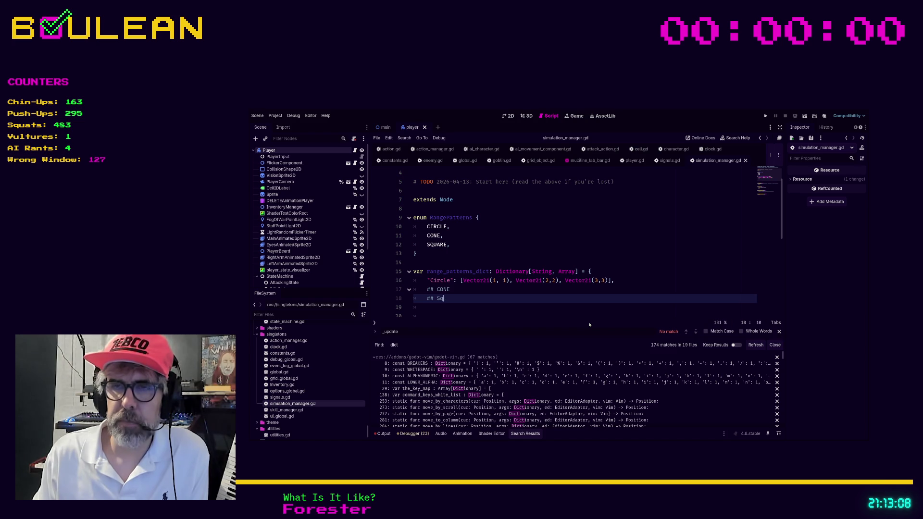
key(BackSpace)
text(uare)
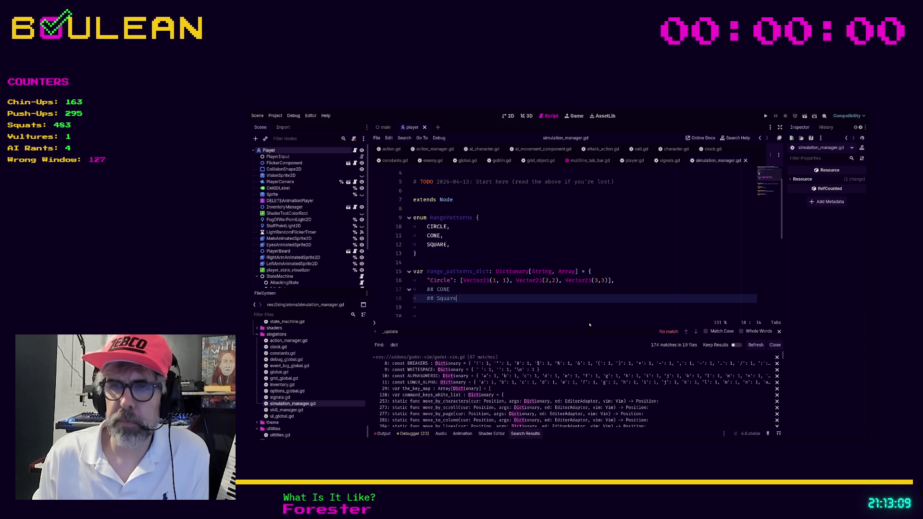
key(BackSpace)
key(BackSpace)
key(BackSpace)
text(QUARE)
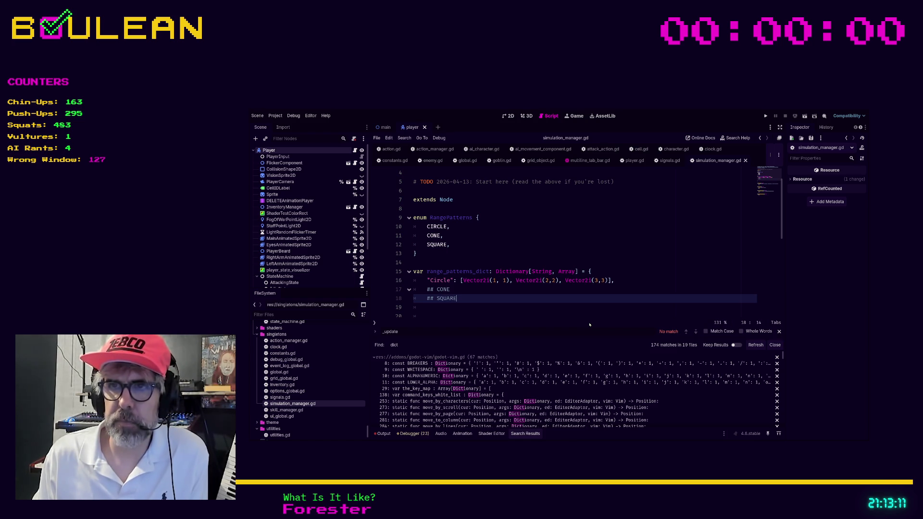
key(Up)
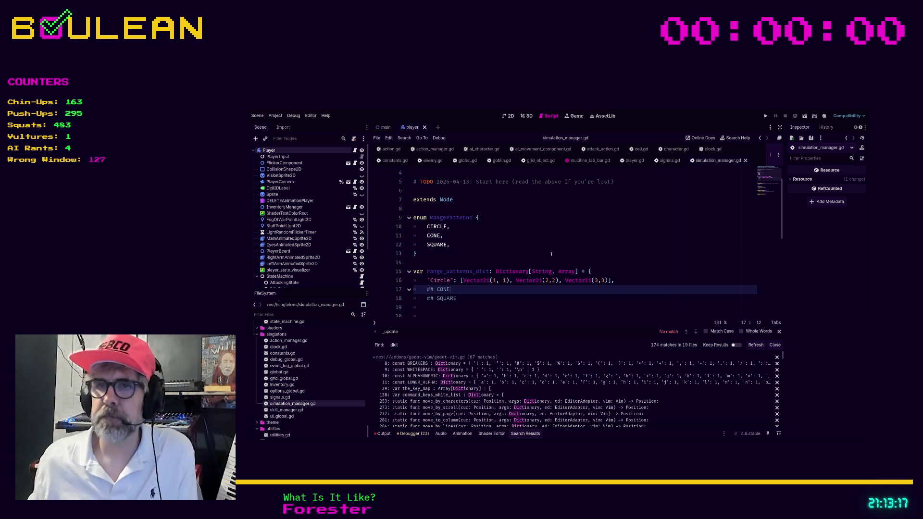
Step: Insert a new line above check_in and type 'var simulators' on it
scroll(548, 252, down, 4)
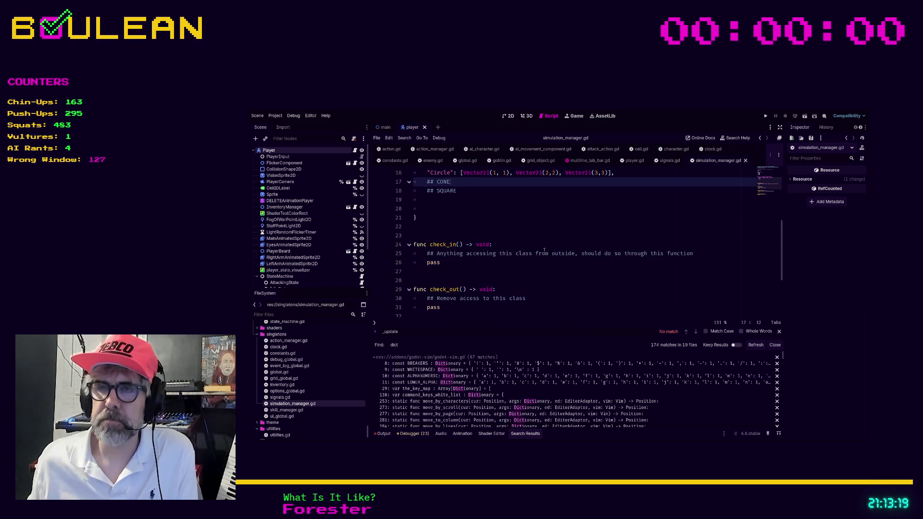
click(459, 245)
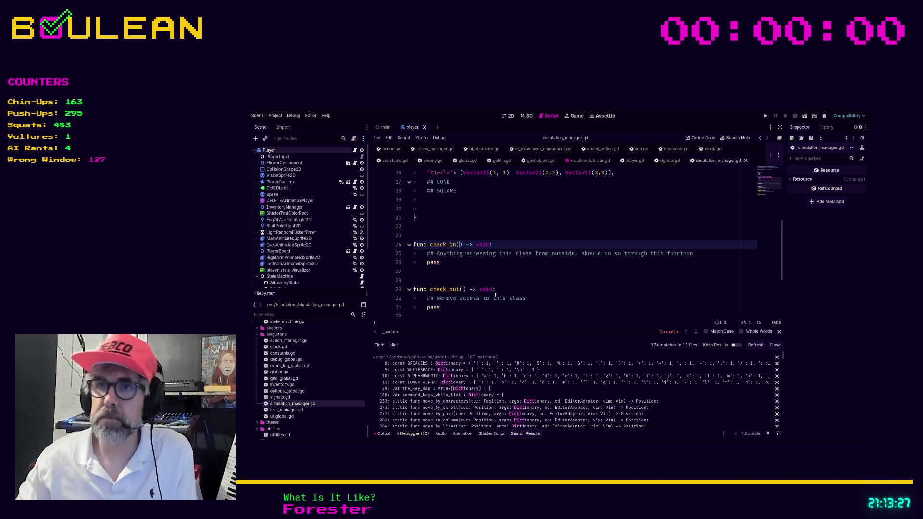
scroll(528, 269, up, 2)
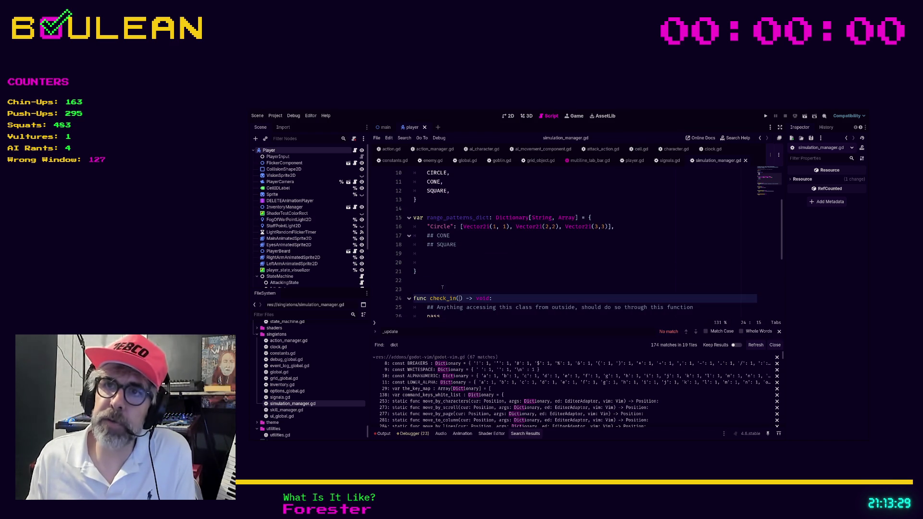
key(k)
key(shift+o)
key(Escape)
key(shift+o)
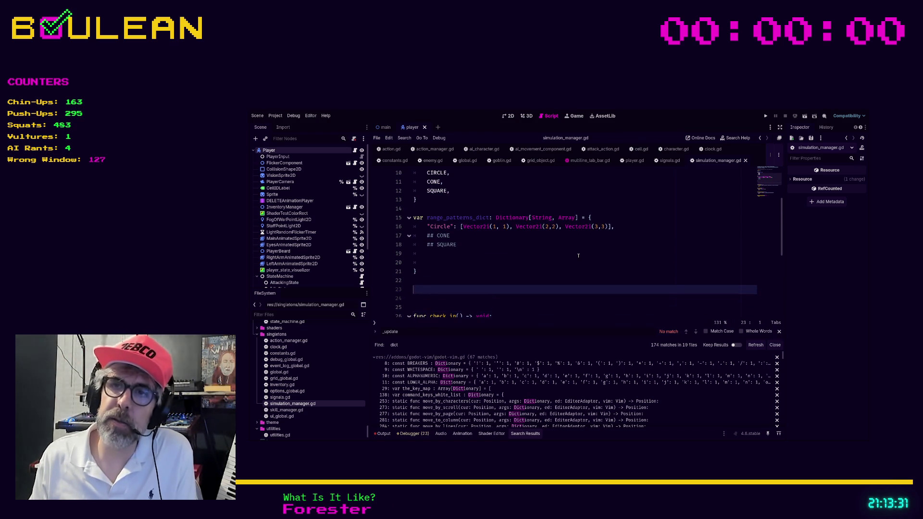
text(var simulators)
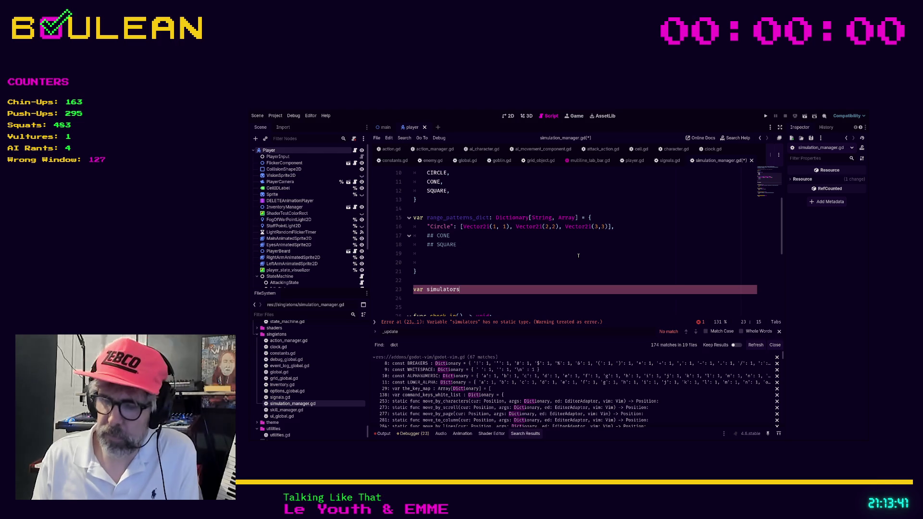
Step: Replace the bracketed GridObject with the static type ': Array[GridObject]' on simulators
text([)
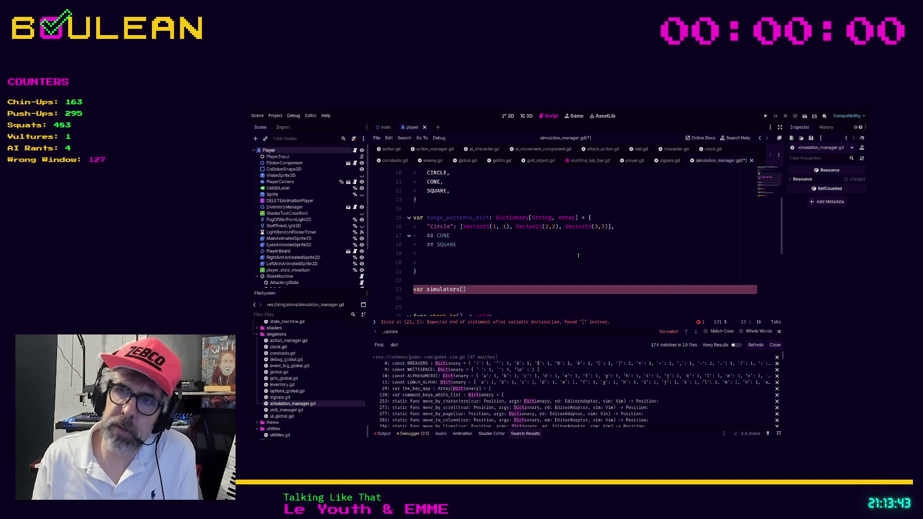
text(GridObj)
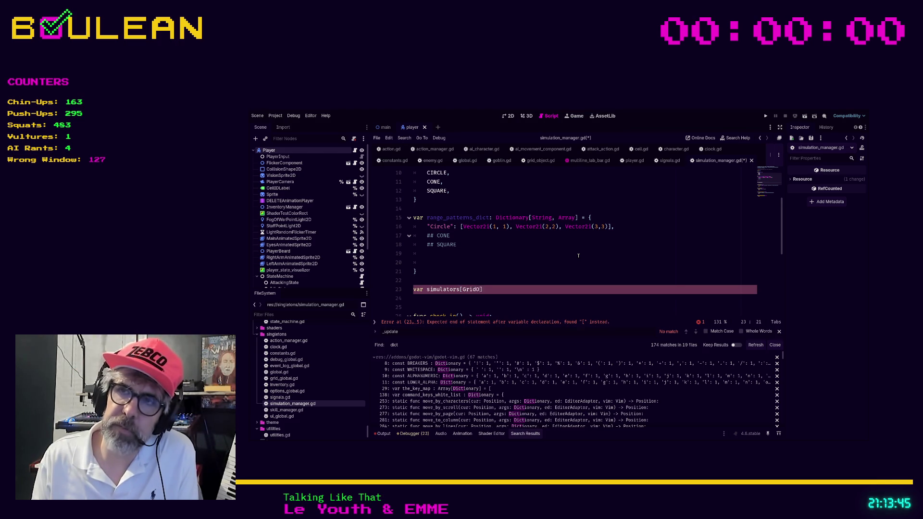
text(ect)
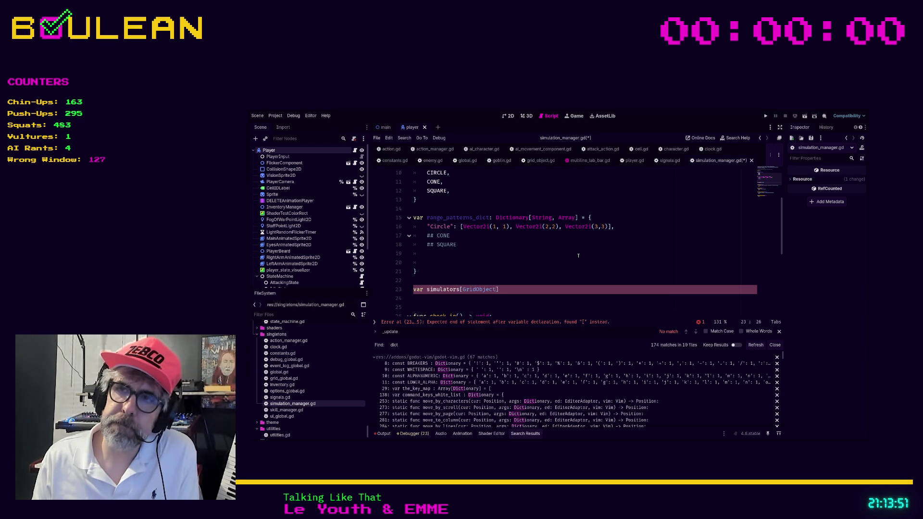
key(b)
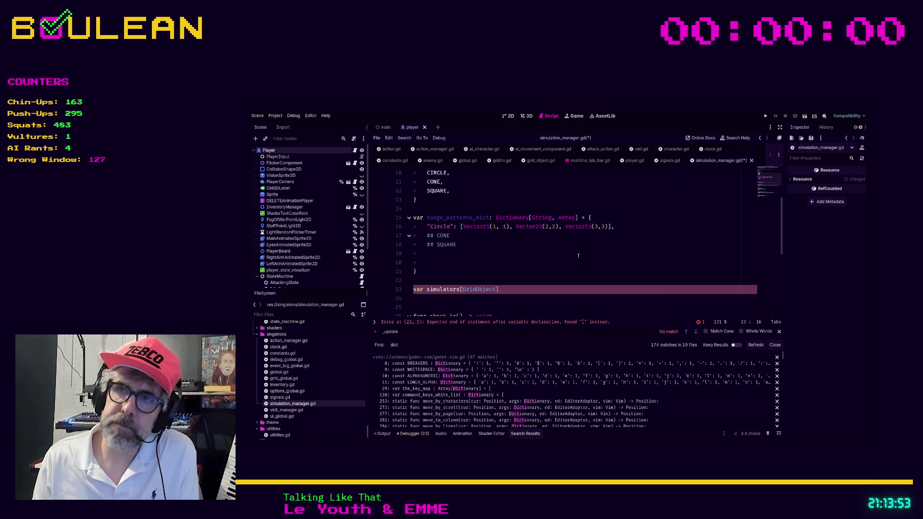
key(BackSpace)
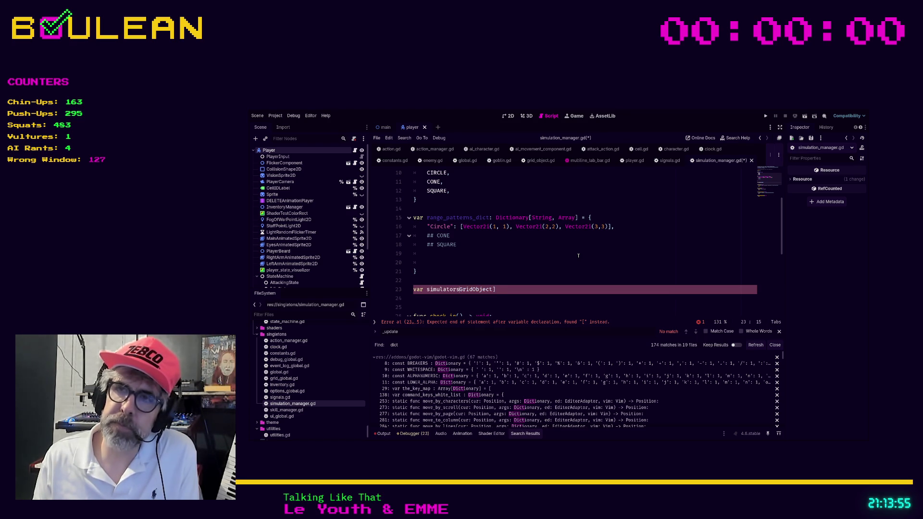
key(shift+End)
key(Delete)
text(: )
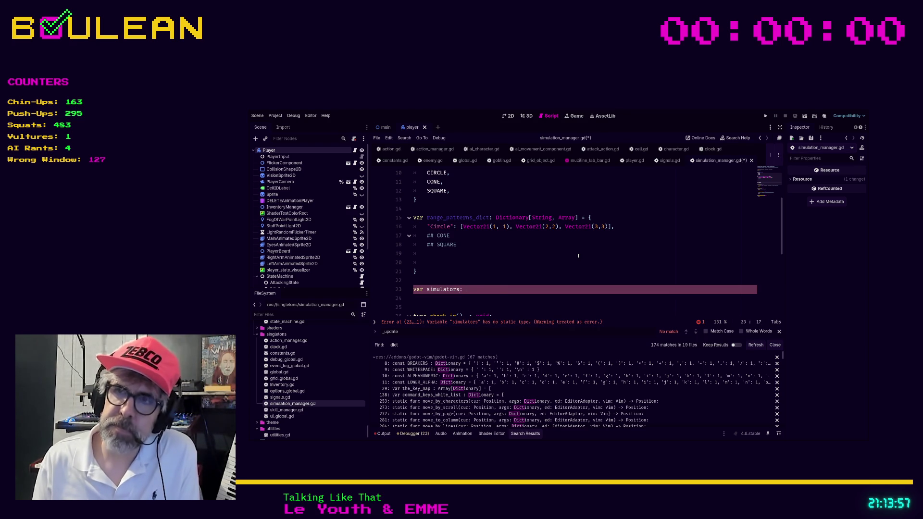
text(Array[GridOb)
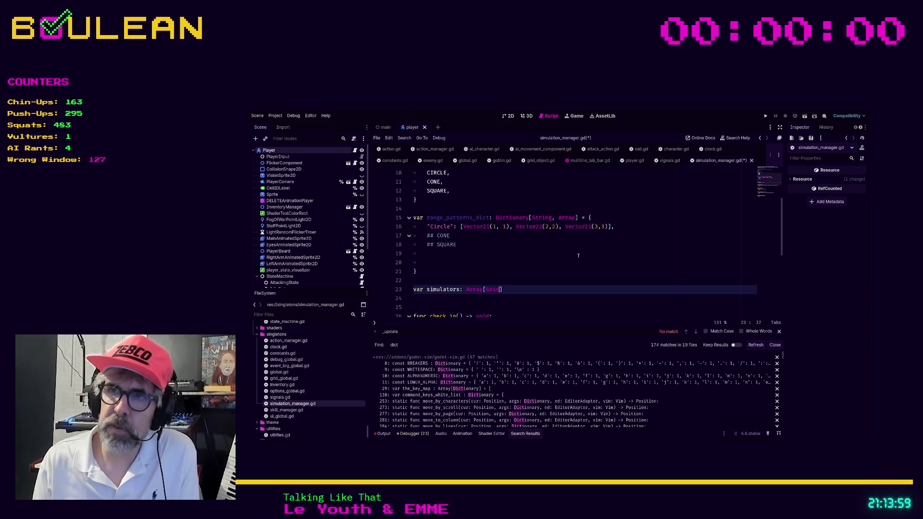
key(Return)
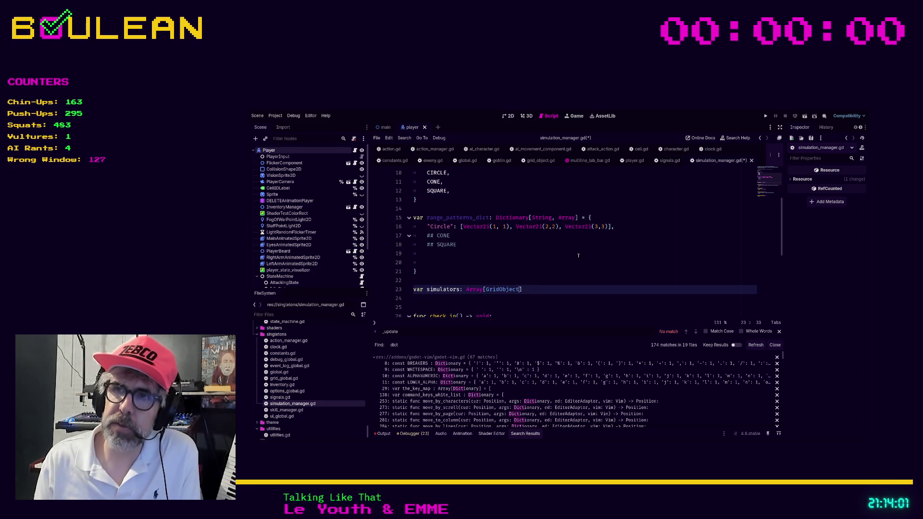
key(Right)
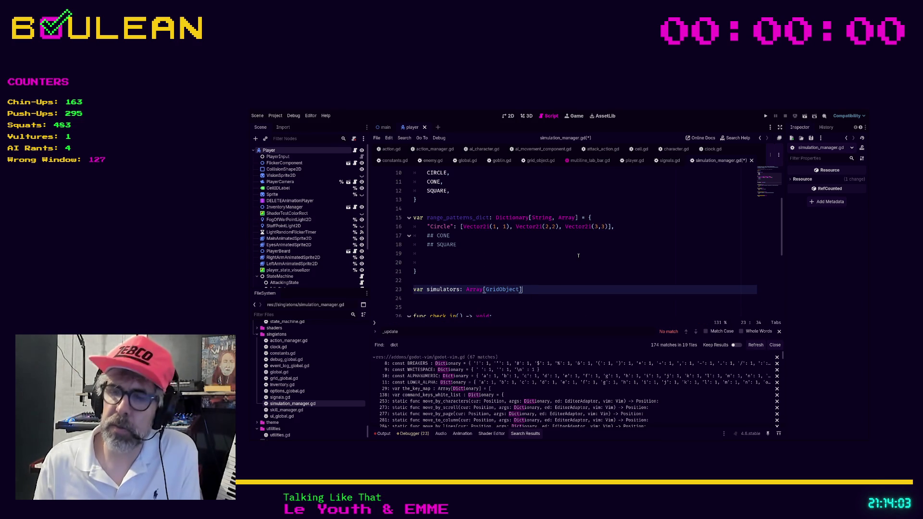
Step: Add ' = []' to simulators, then the comment '## Any entity that can cause nearby entities to be 'active''
text( = [)
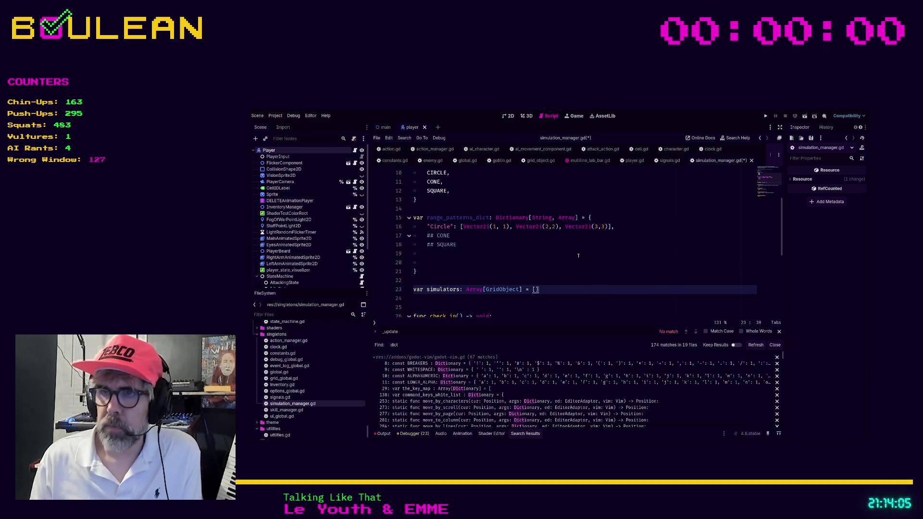
key(Right)
text(## )
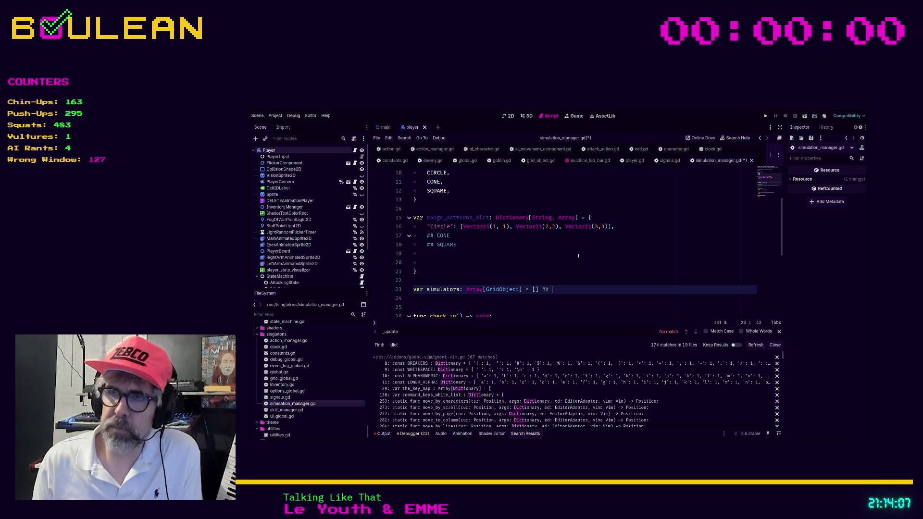
text(Any entit)
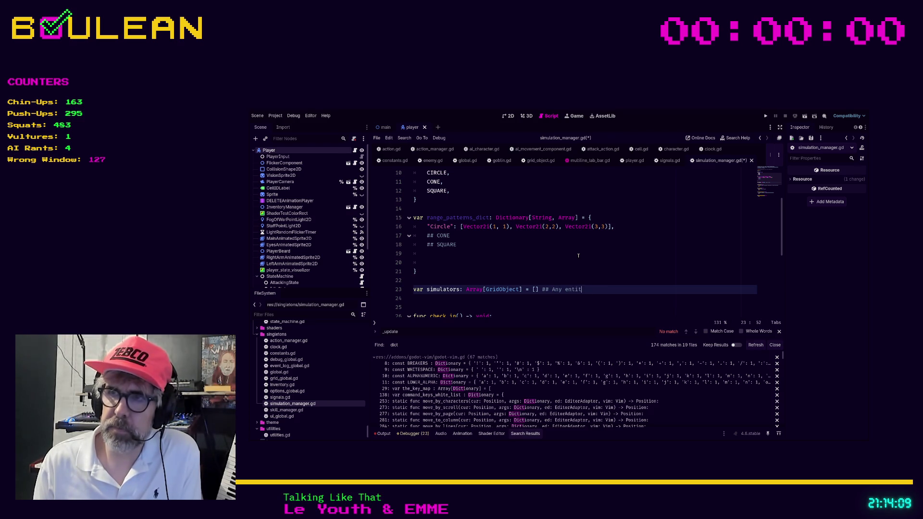
text(y that can c)
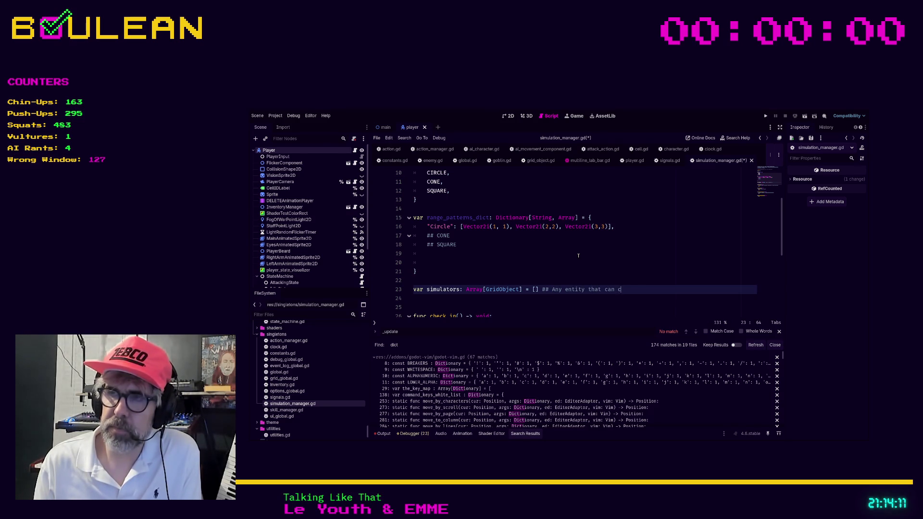
text(ause nearby )
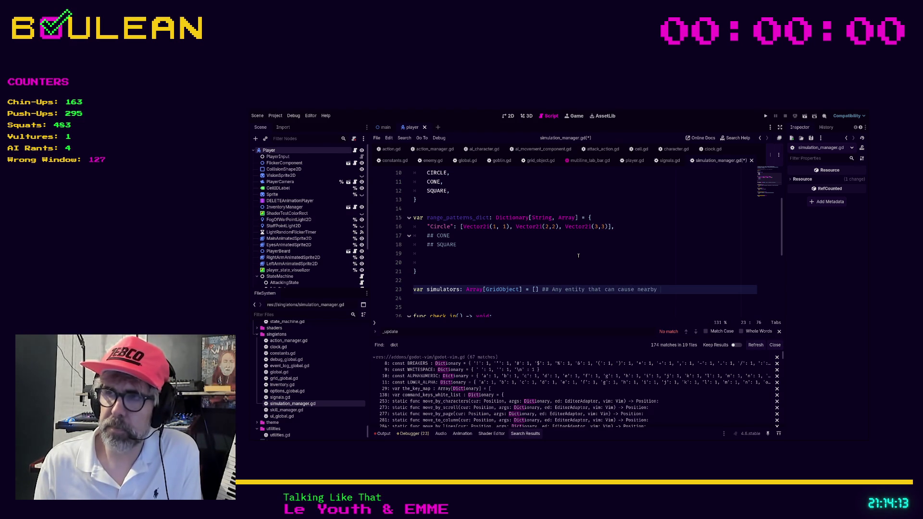
text(entitie)
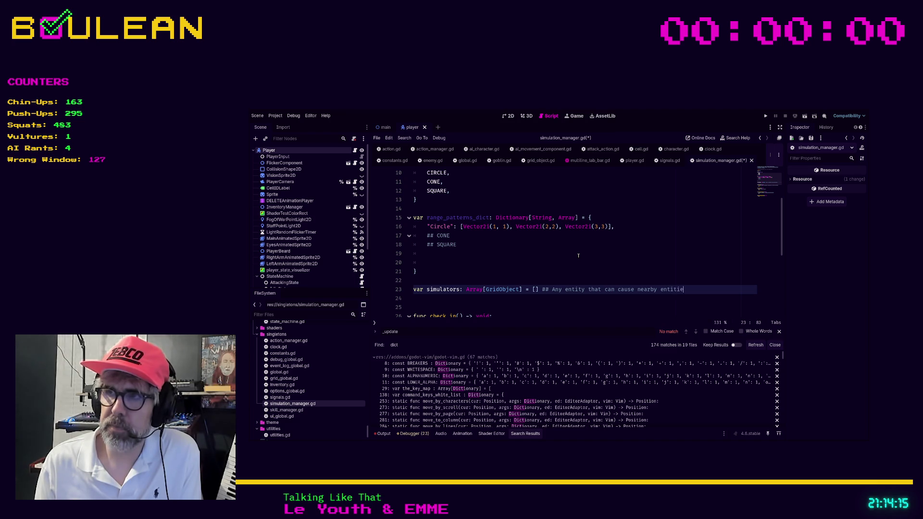
text(s to be 'ac)
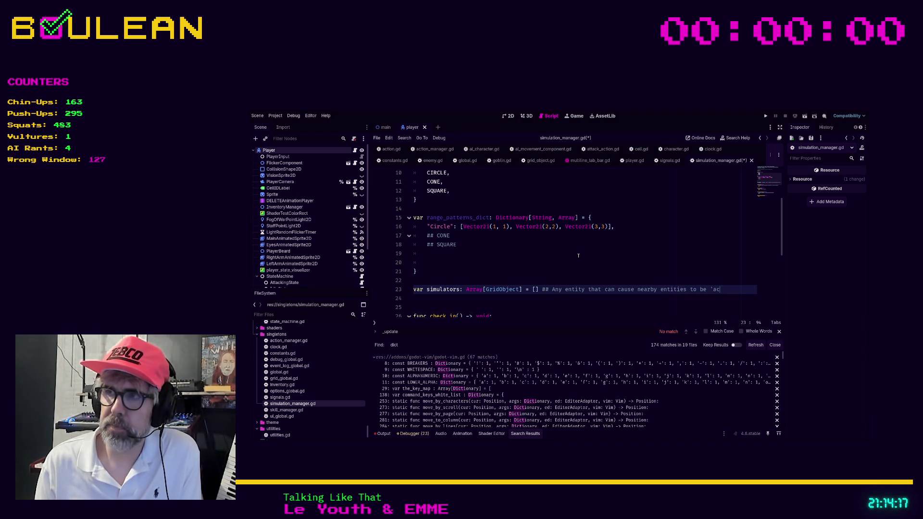
text(tive')
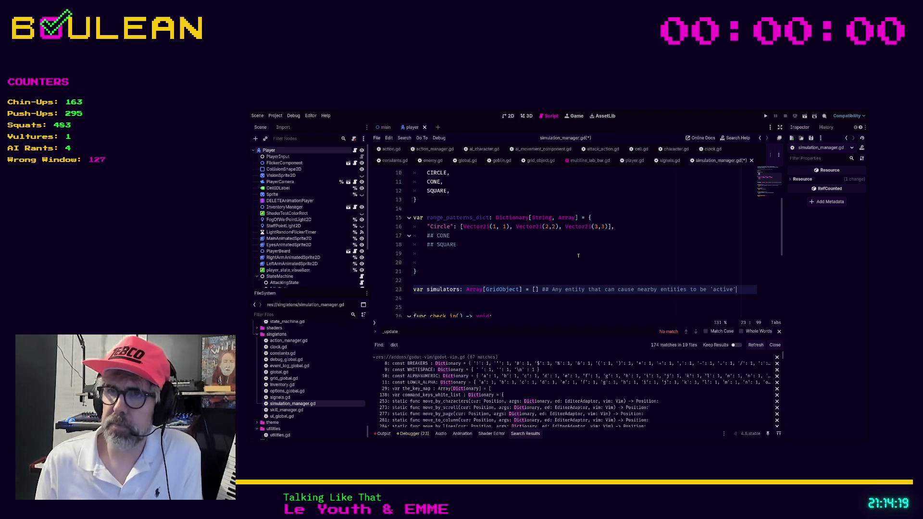
key(Return)
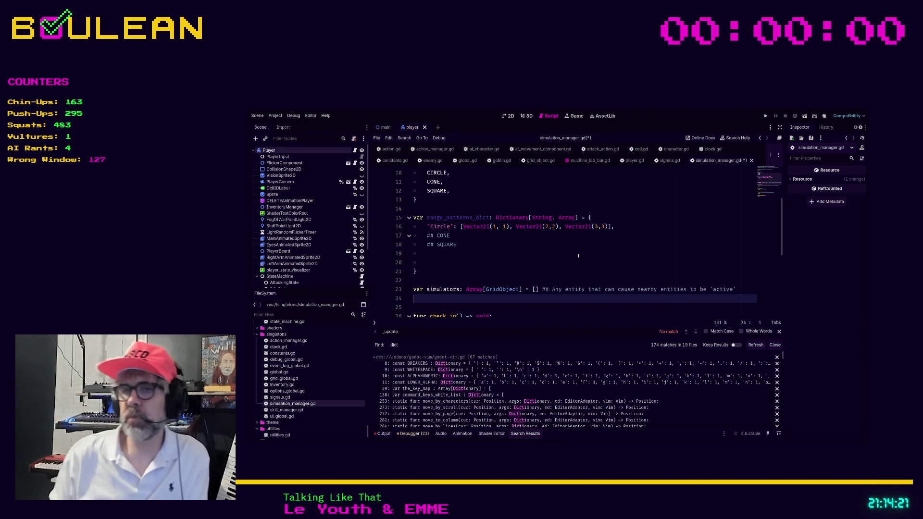
key(Down)
key(Down)
key(Down)
key(Up)
key(Up)
key(Up)
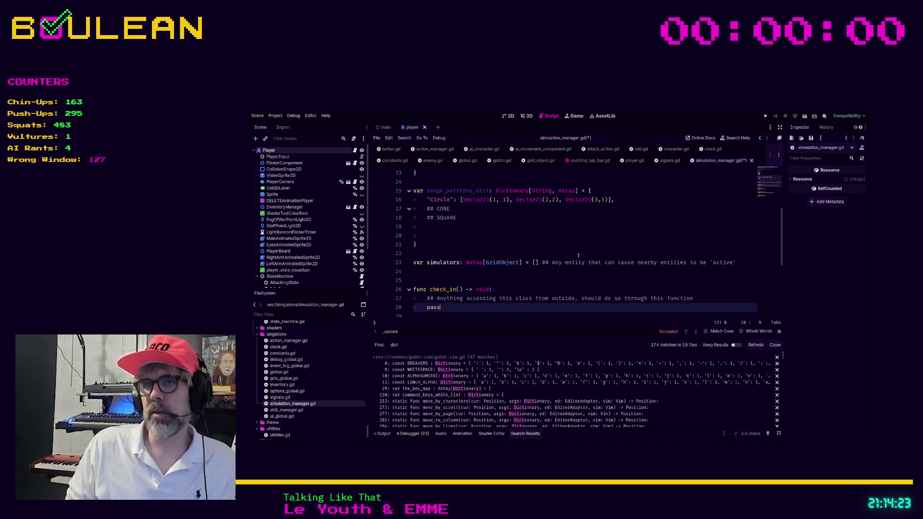
key(Down)
key(Down)
key(Up)
key(Up)
key(Up)
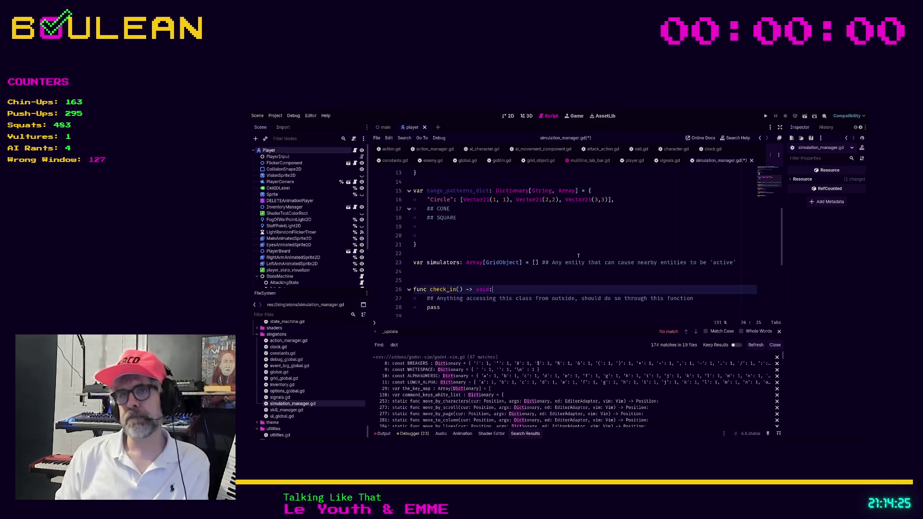